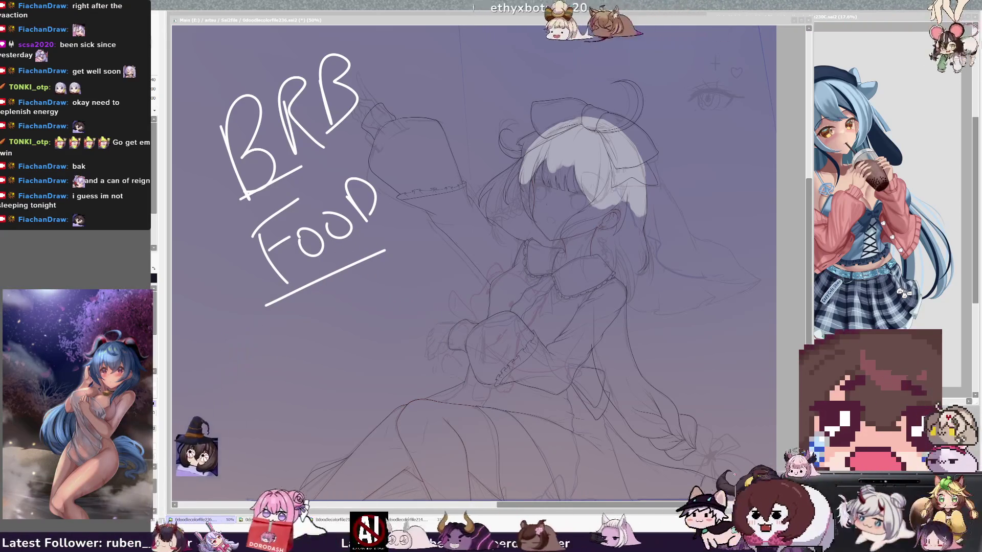
Hide the BRB Food note layer and zoom around the sketch
key(Delete)
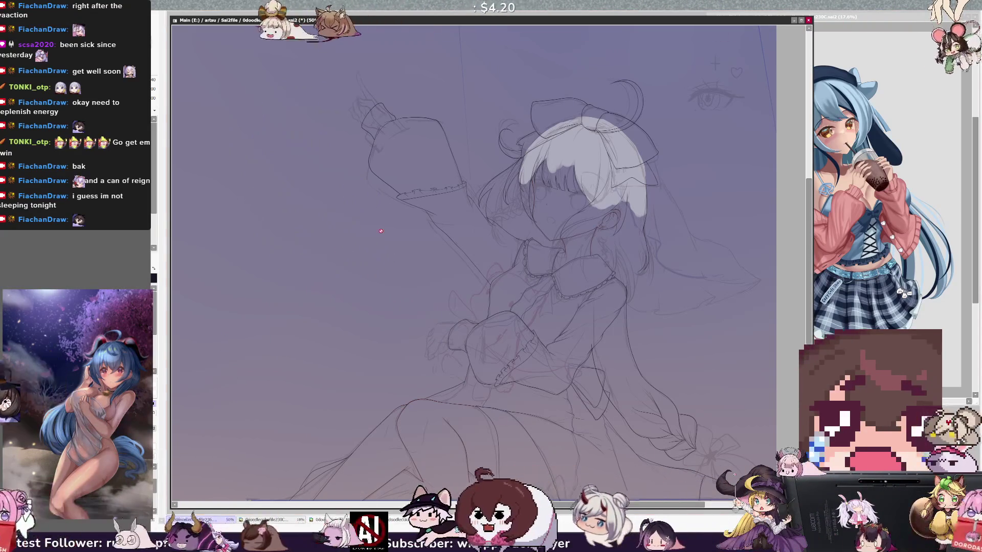
scroll(381, 231, down, 3)
scroll(460, 255, down, 2)
scroll(562, 296, up, 1)
scroll(622, 311, up, 1)
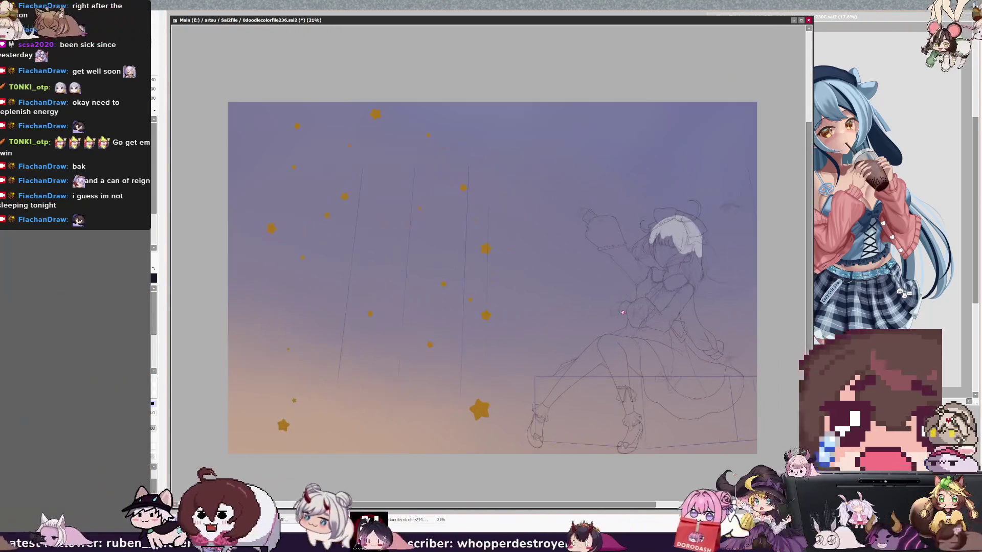
scroll(622, 312, up, 1)
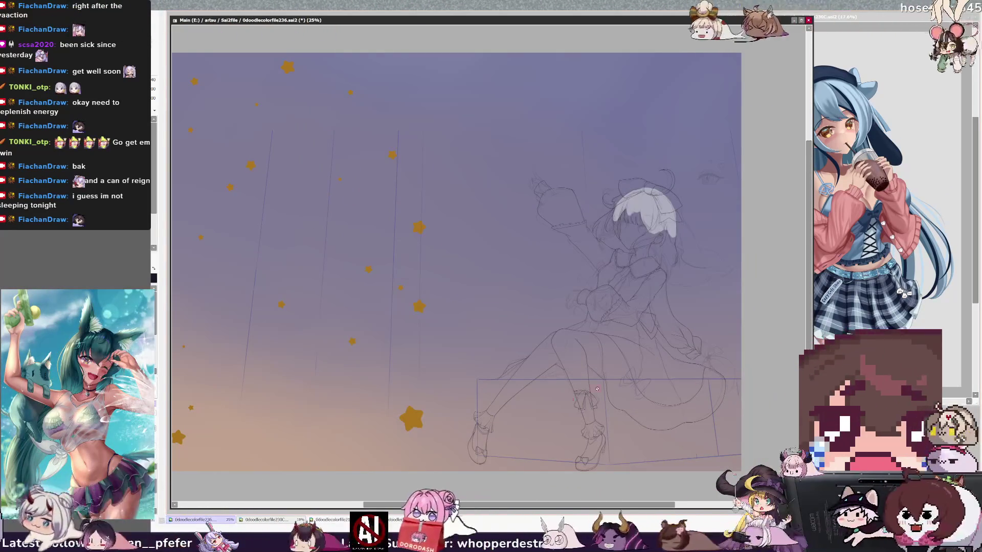
scroll(597, 389, up, 1)
scroll(573, 422, down, 1)
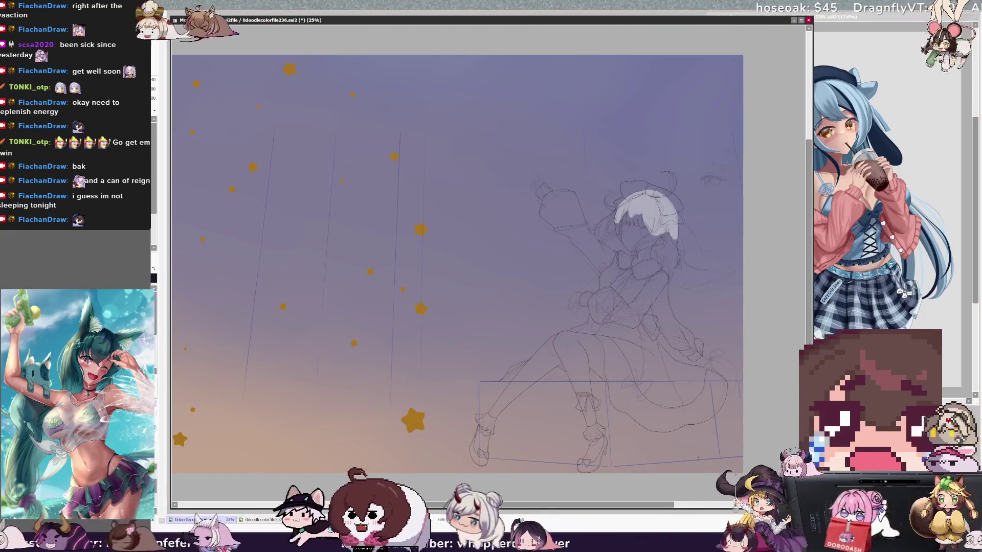
scroll(550, 335, down, 1)
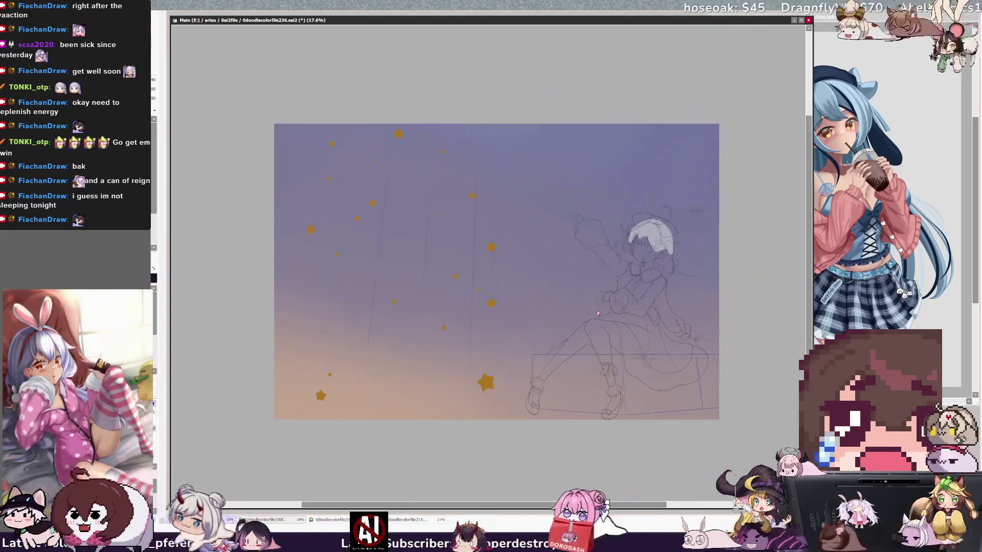
scroll(550, 336, up, 1)
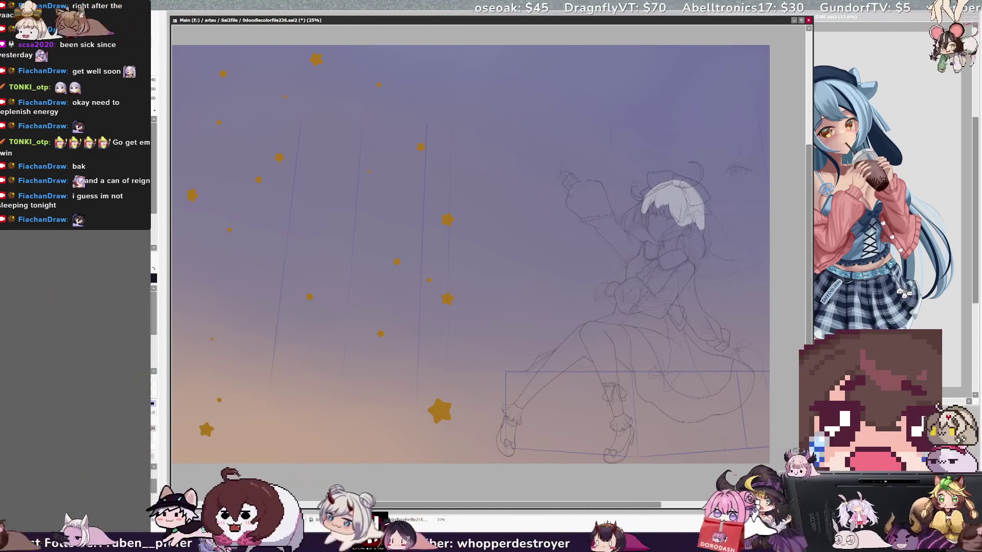
Lower the purple overlay's opacity over the sketch, then zoom in on the head
key(ctrl+z)
scroll(743, 123, up, 1)
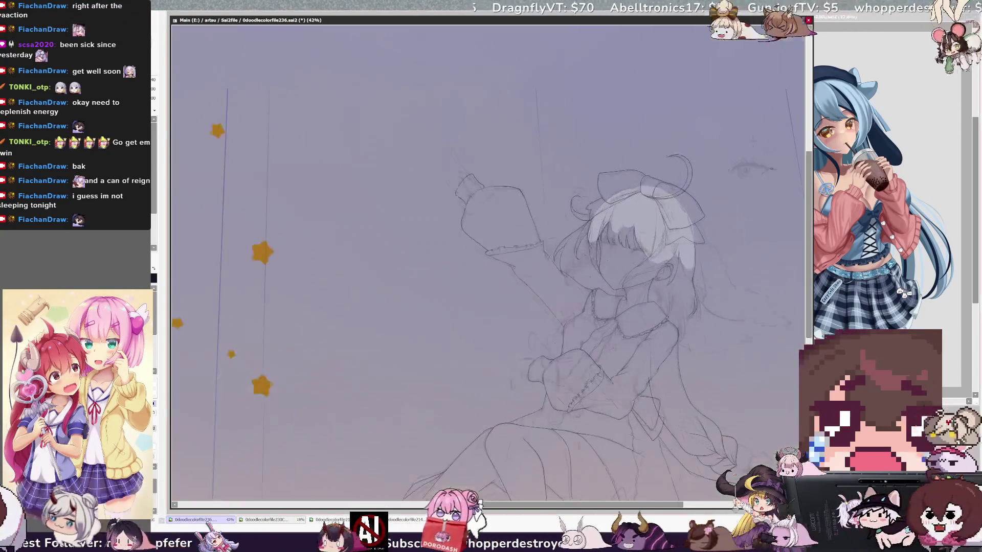
scroll(744, 123, up, 1)
scroll(744, 123, down, 1)
scroll(764, 293, down, 2)
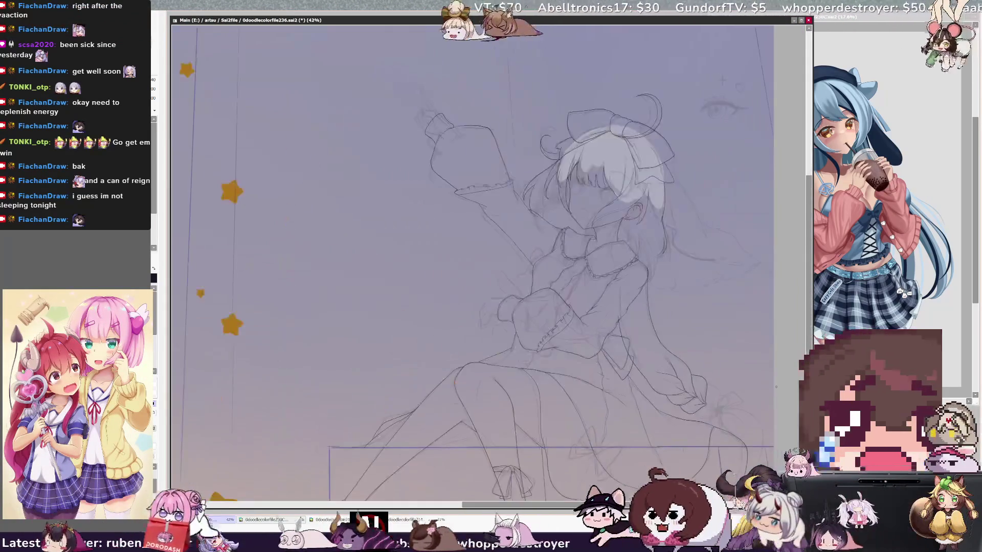
scroll(722, 223, up, 1)
scroll(722, 223, up, 2)
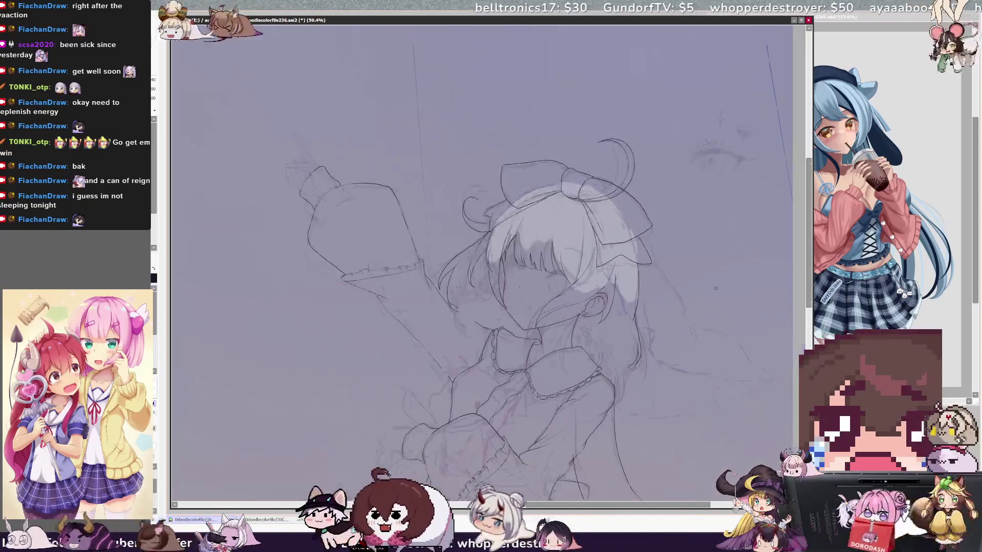
scroll(722, 222, up, 2)
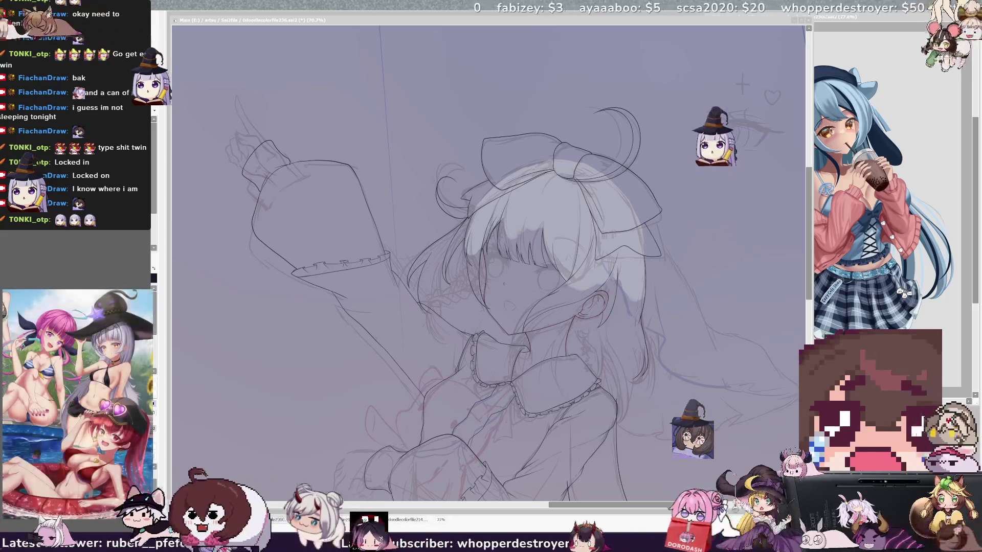
scroll(488, 263, down, 2)
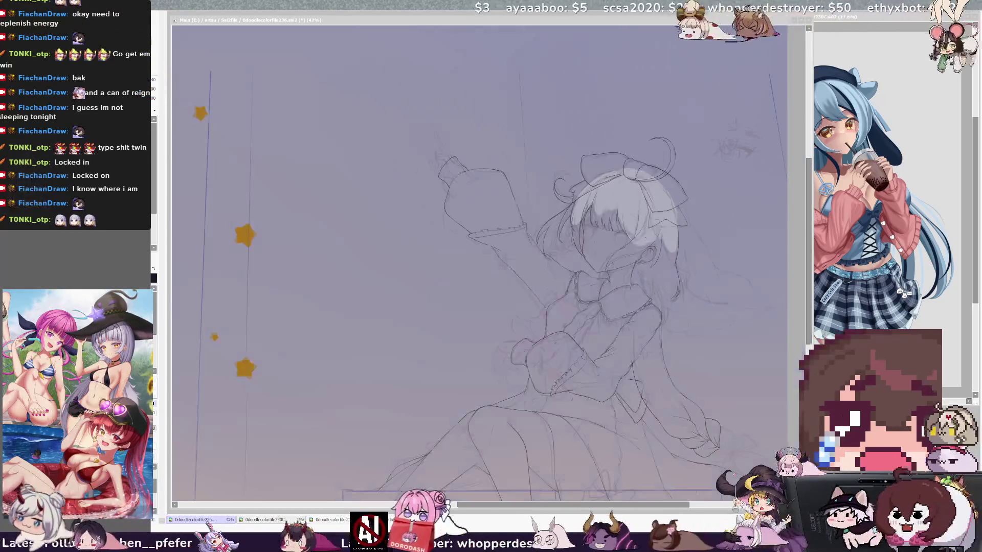
scroll(488, 264, down, 2)
scroll(713, 310, up, 2)
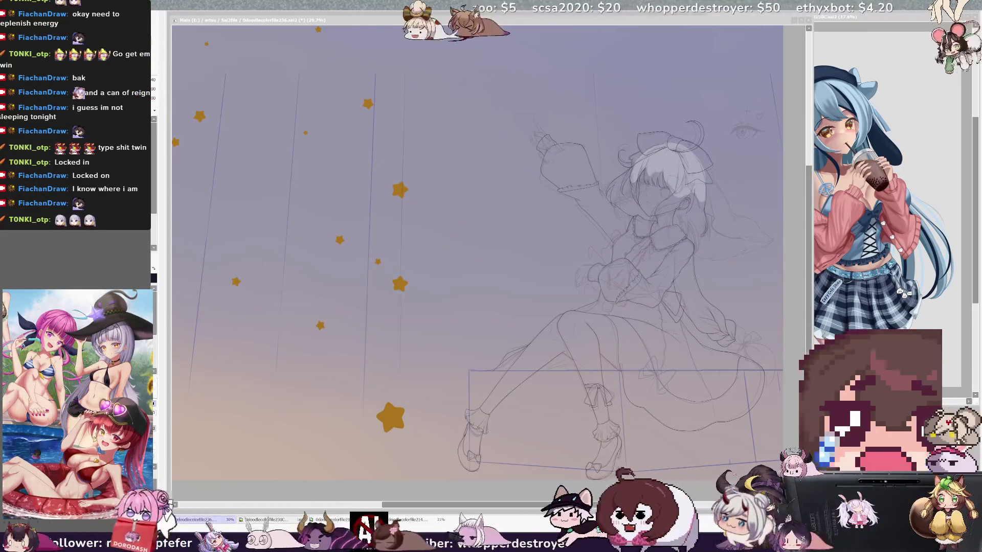
scroll(716, 286, down, 1)
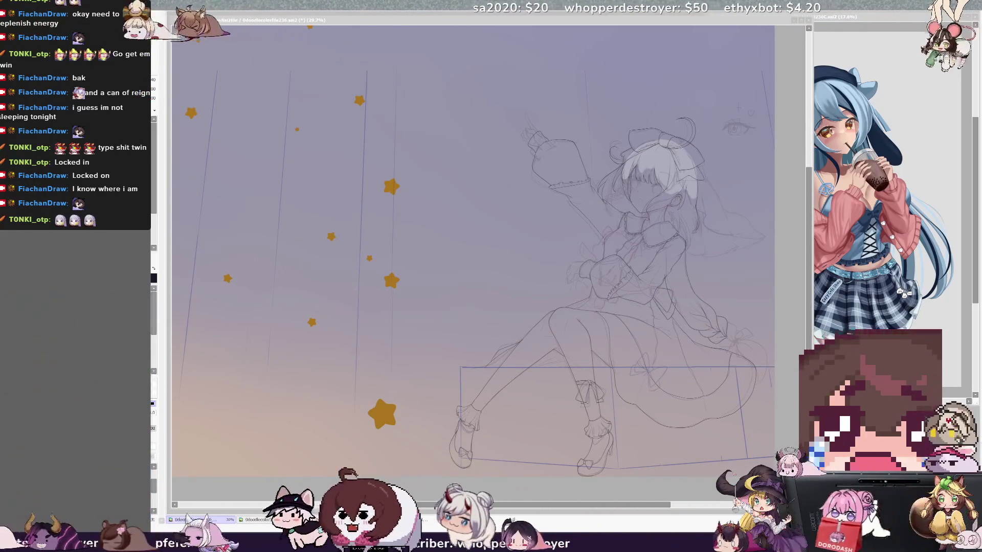
scroll(767, 292, up, 1)
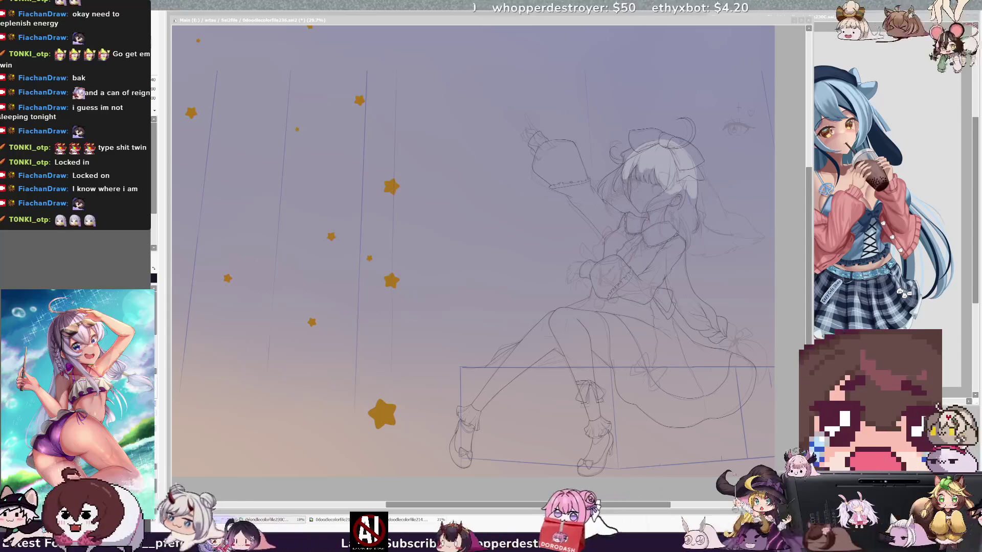
scroll(473, 251, right, 2)
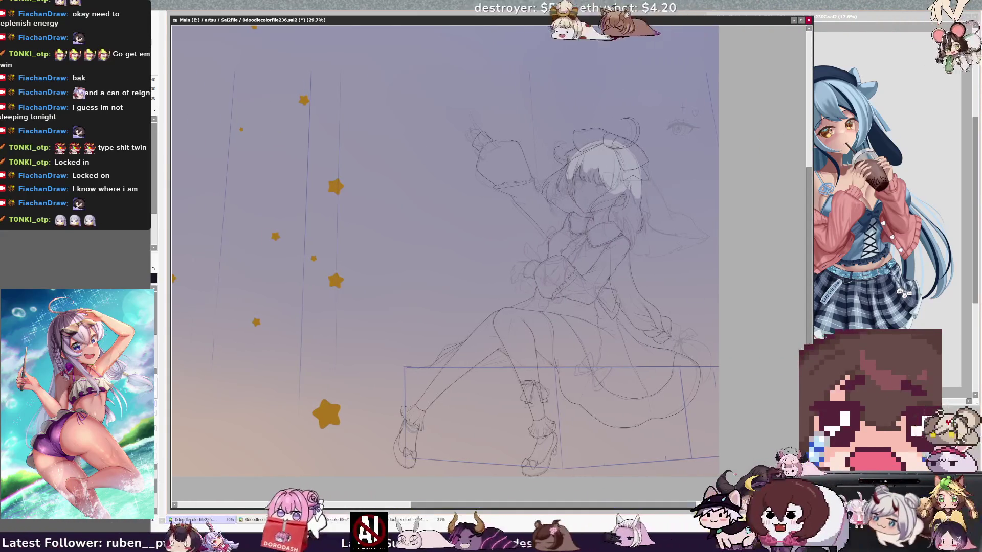
scroll(597, 342, up, 1)
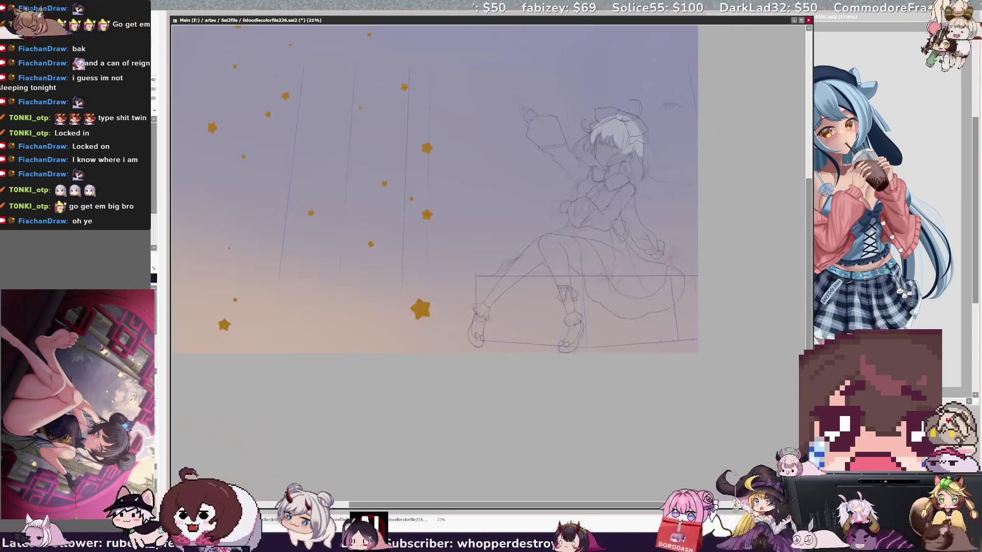
Zoom in to 118% centred on the frilled collar and chest
scroll(455, 256, right, 2)
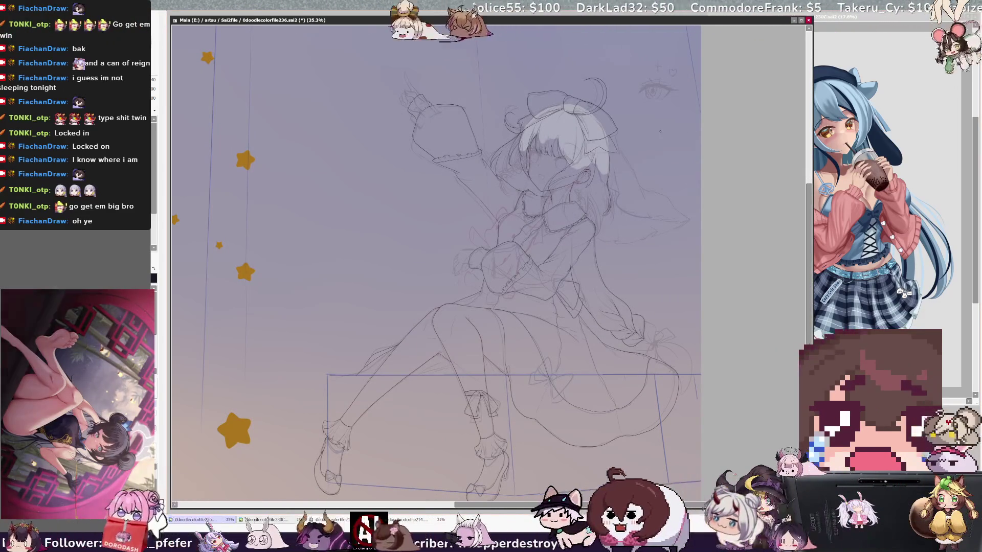
scroll(632, 128, up, 1)
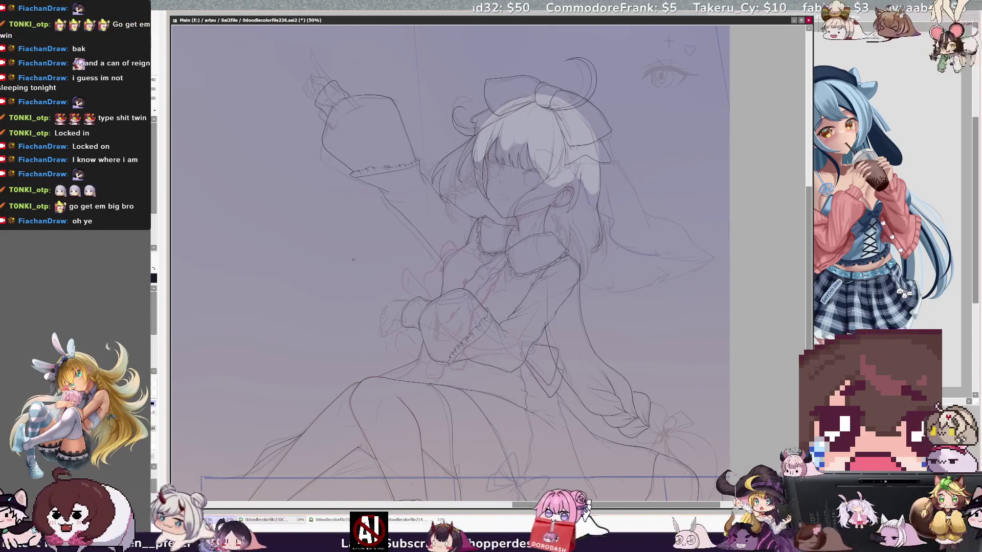
scroll(632, 128, up, 3)
scroll(686, 257, up, 2)
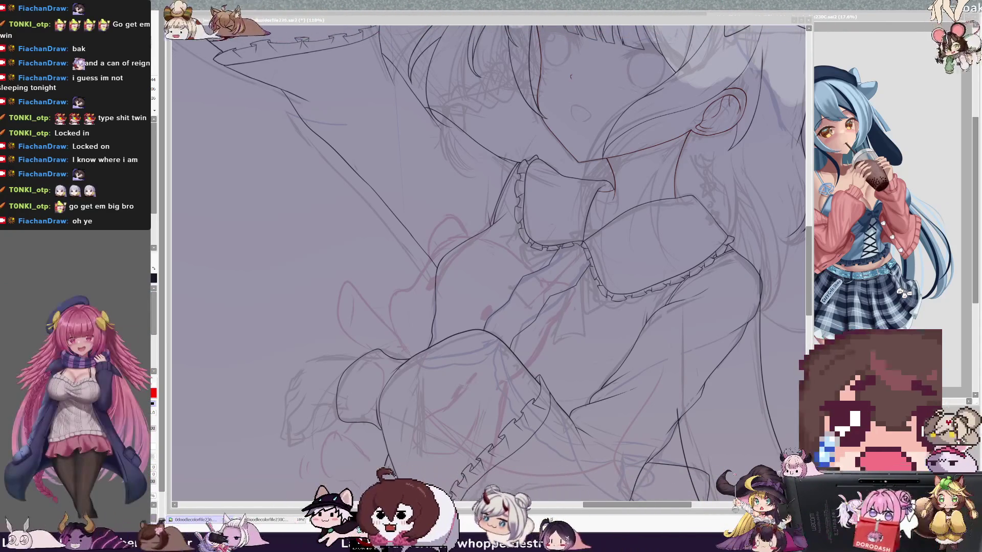
Pan the view and zoom to 150% on the collar to ink the torso and sleeves
drag(591, 505, 599, 506)
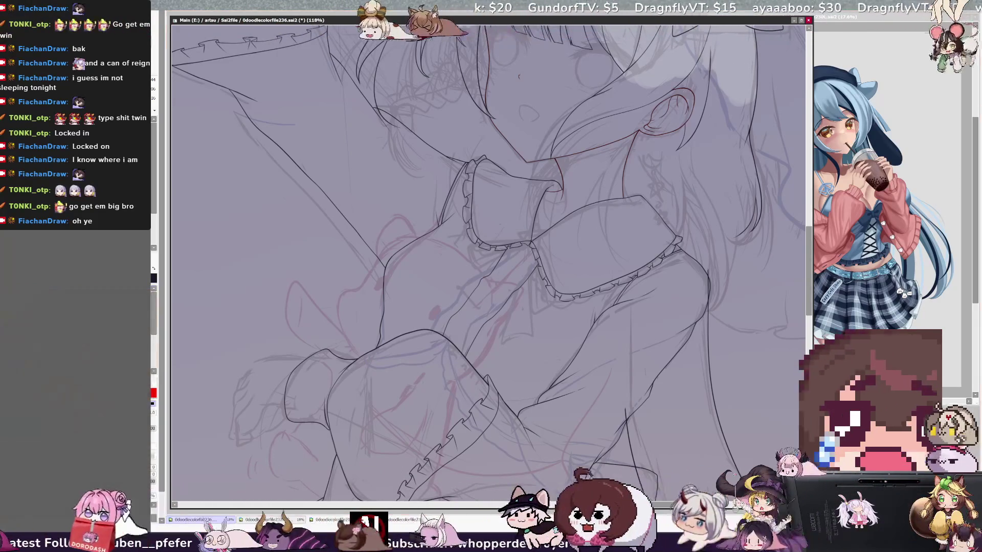
key(ctrl+plus)
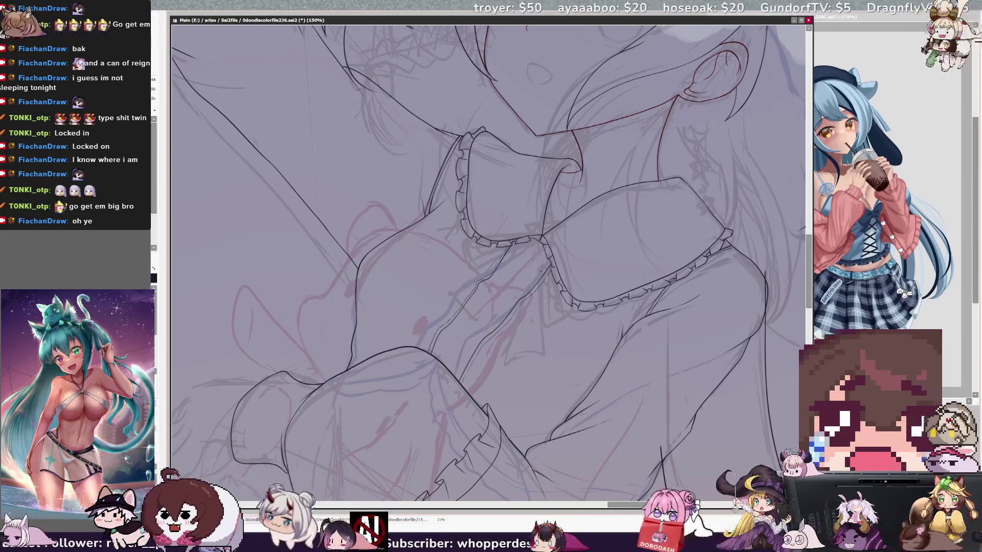
Rotate the canvas upright and make Layer4 the active inking layer
key(Home)
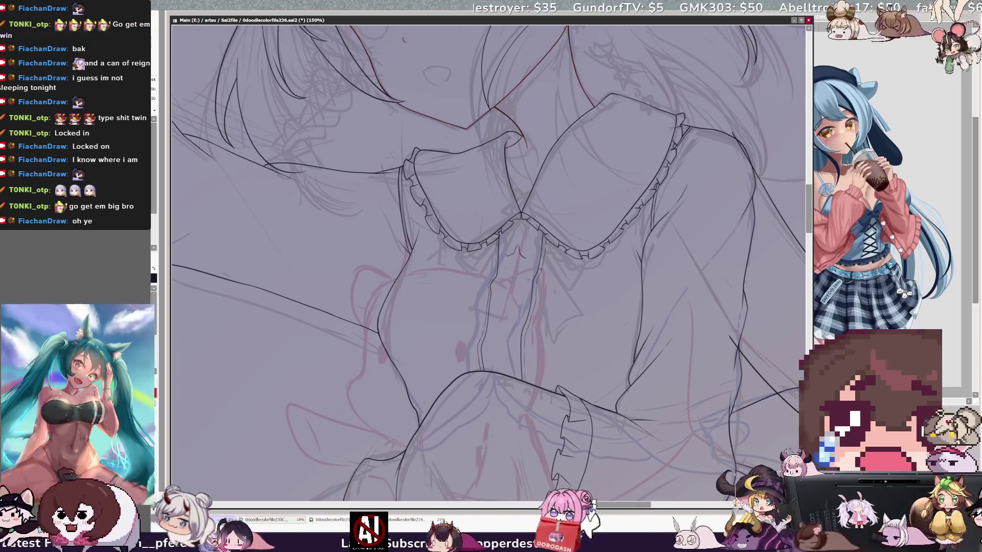
ctrl+shift+click(524, 249)
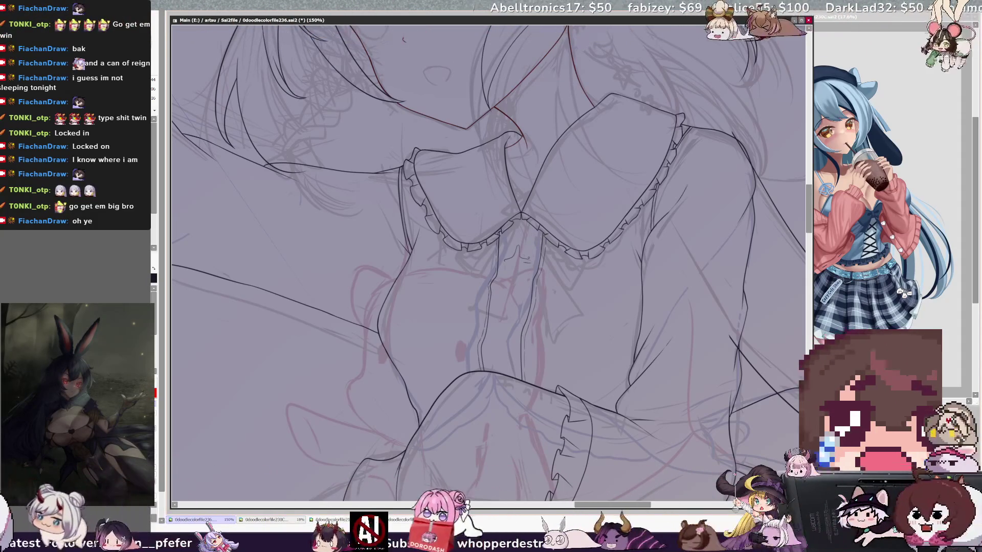
ctrl+shift+click(522, 251)
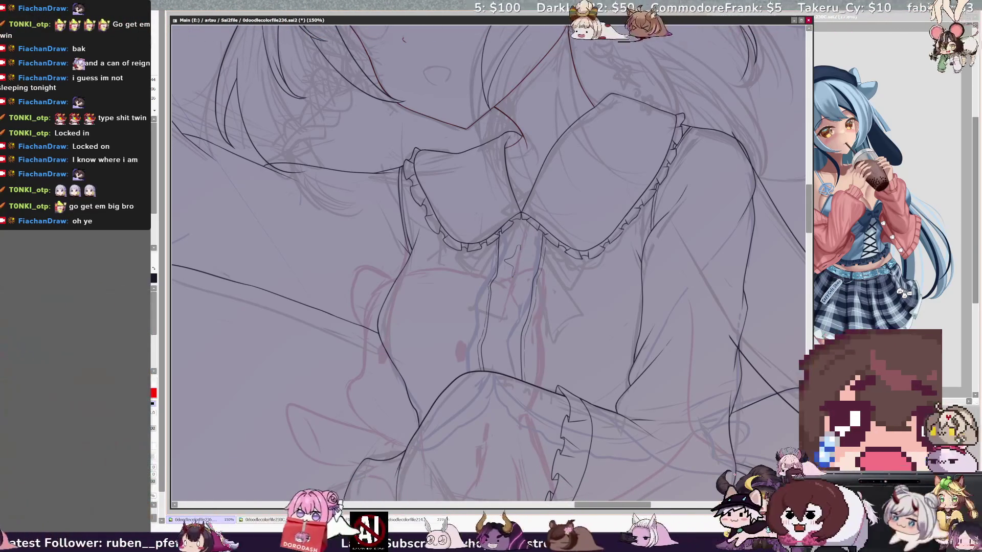
ctrl+shift+click(527, 238)
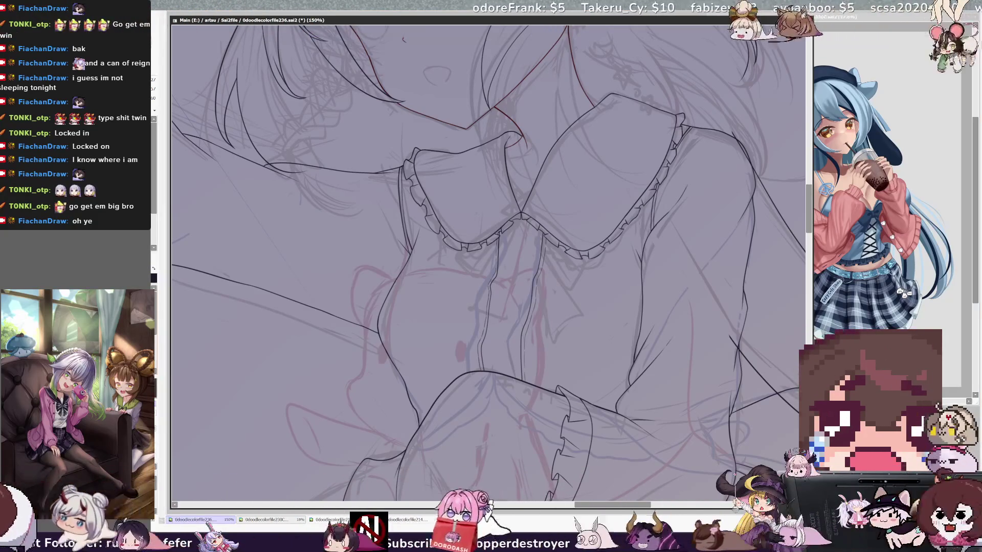
key(End)
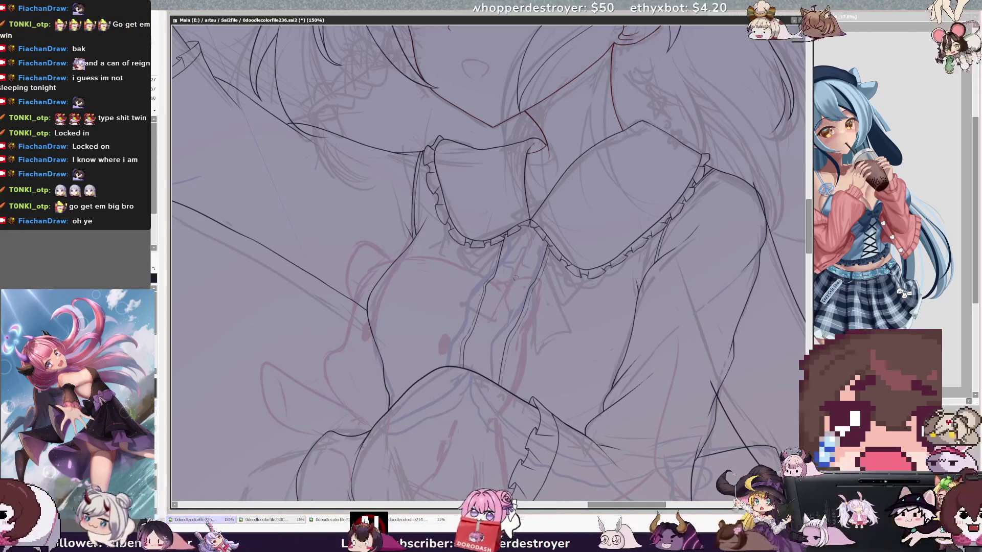
ctrl+shift+click(500, 310)
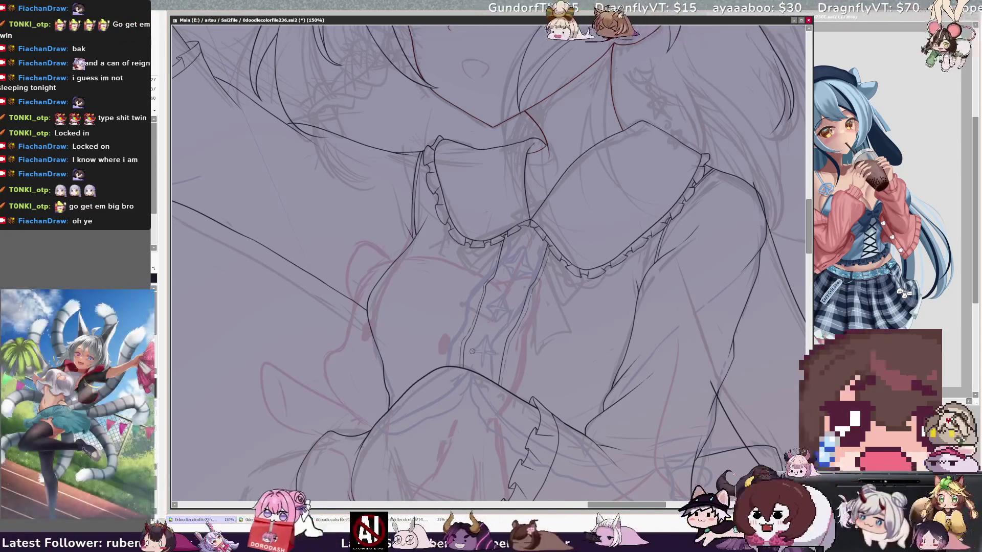
Tilt the canvas for comfortable strokes, check it mirrored, and set brush size 9
key(End)
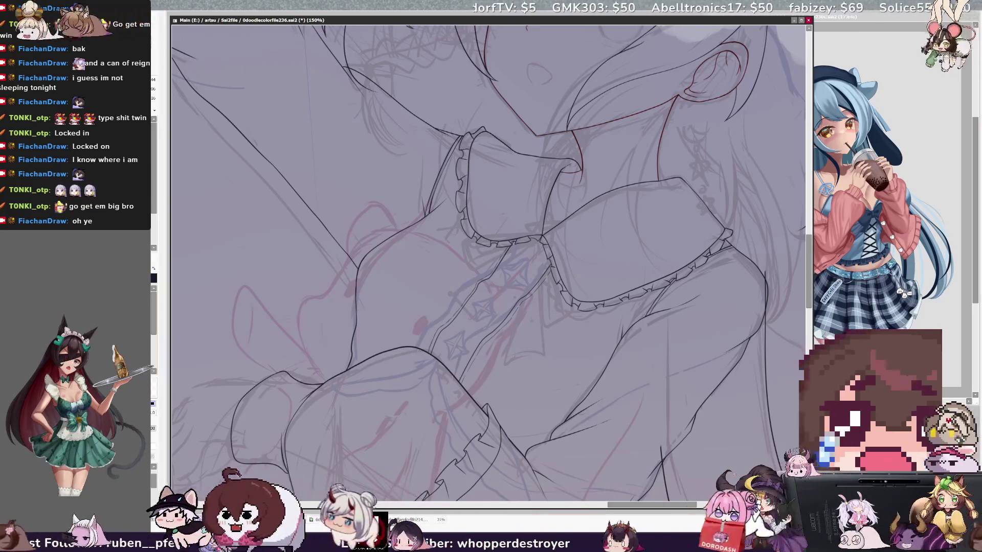
key(Delete)
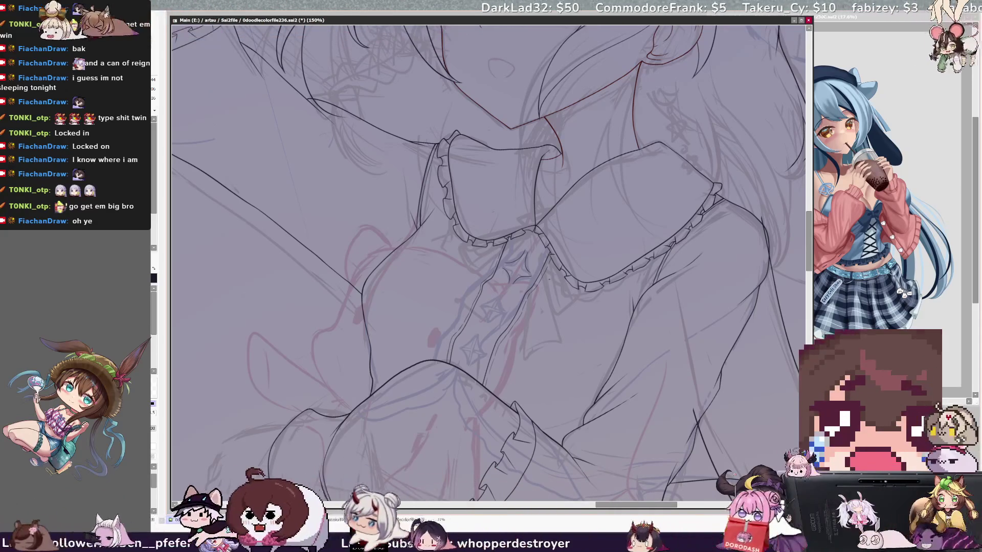
key(Delete)
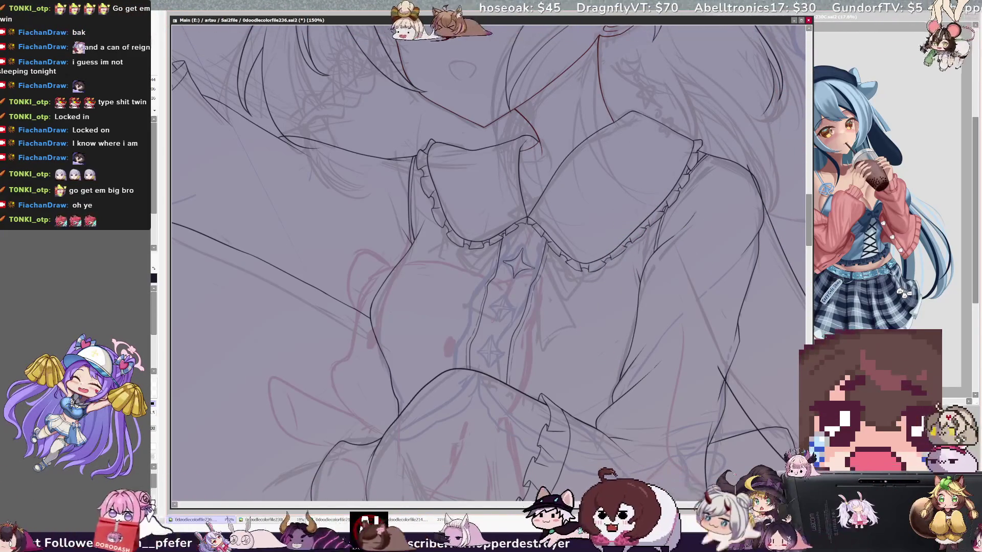
key(h)
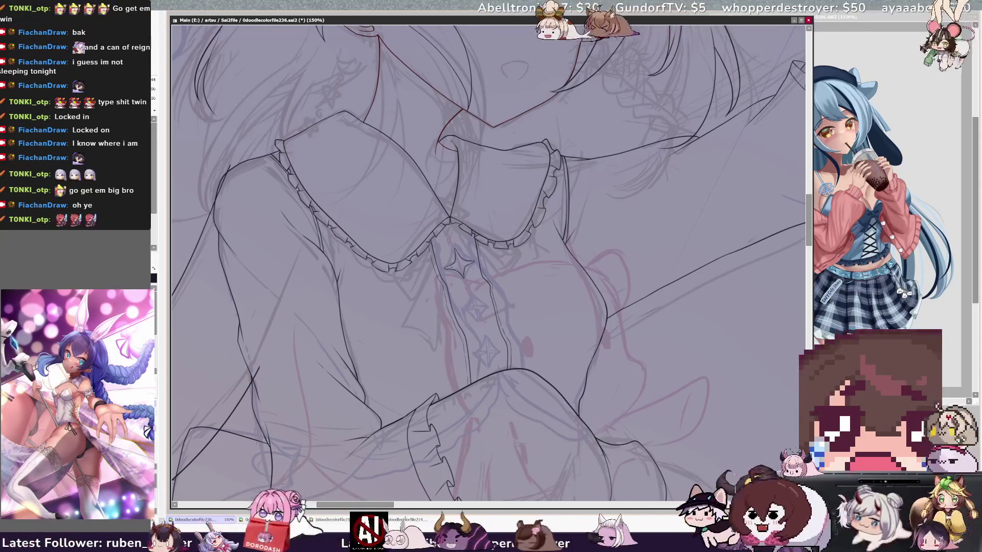
key(bracketleft)
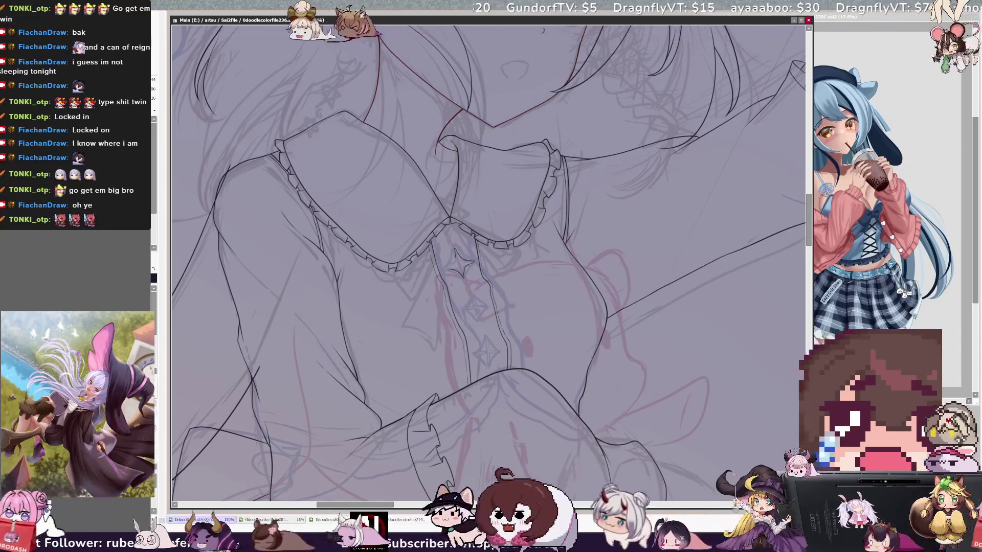
key(h)
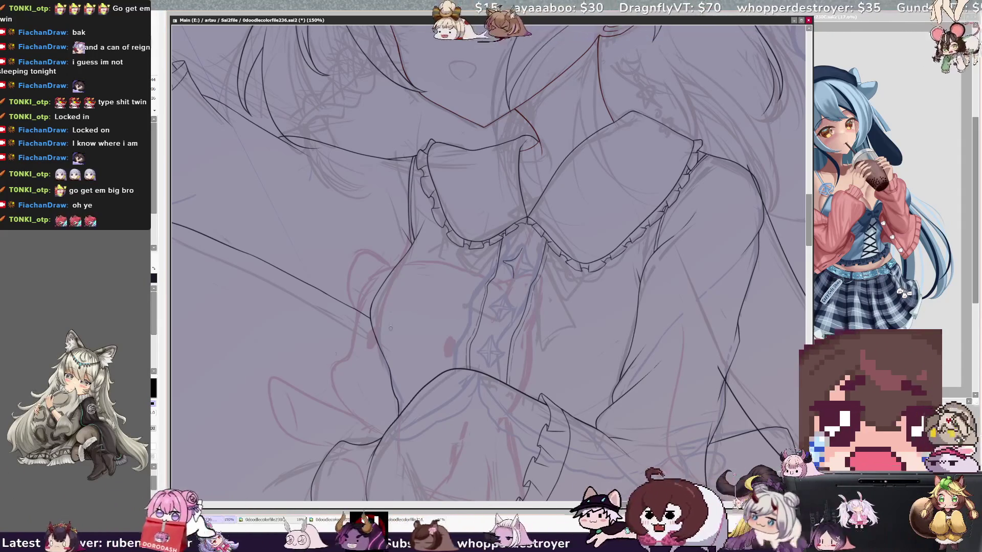
Lasso-clean the top collar star into a solid dark outline
drag(510, 281, 506, 279)
key(ctrl+d)
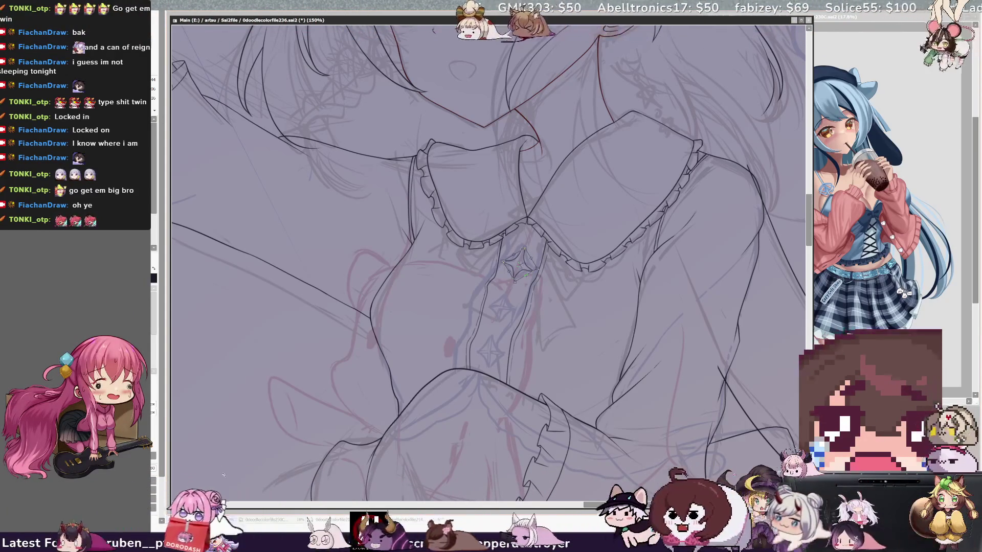
key(Return)
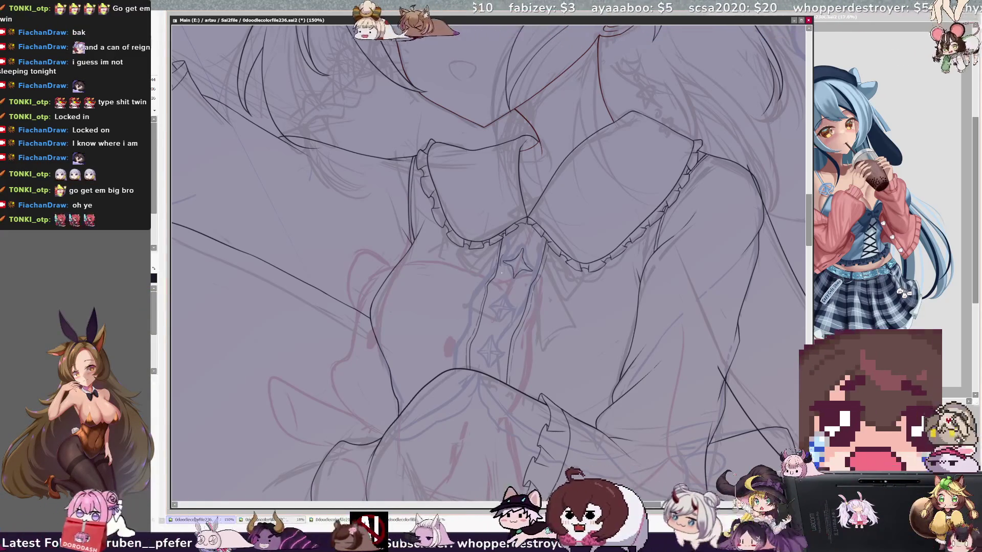
Free-transform the top star to refine its size and position
drag(527, 238, 526, 239)
key(ctrl+t)
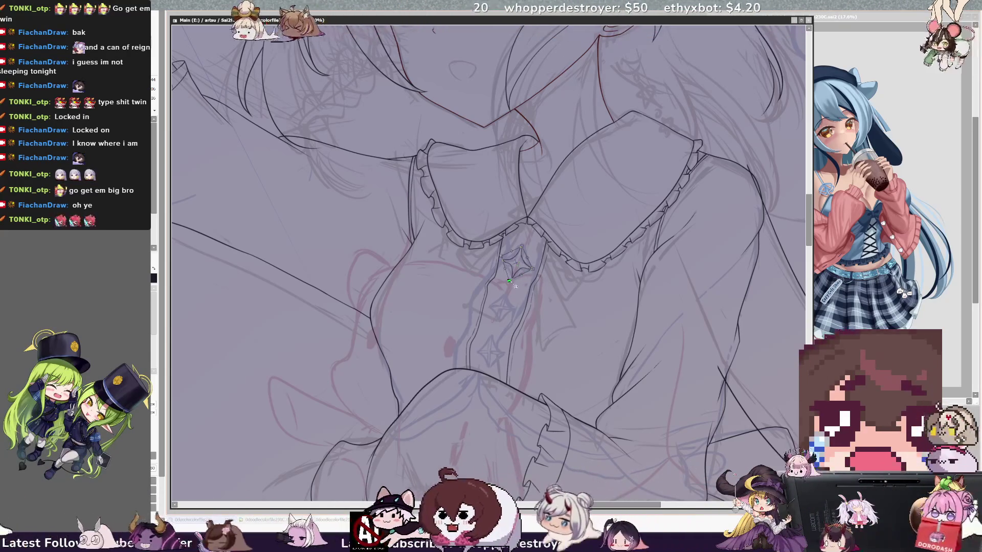
key(Return)
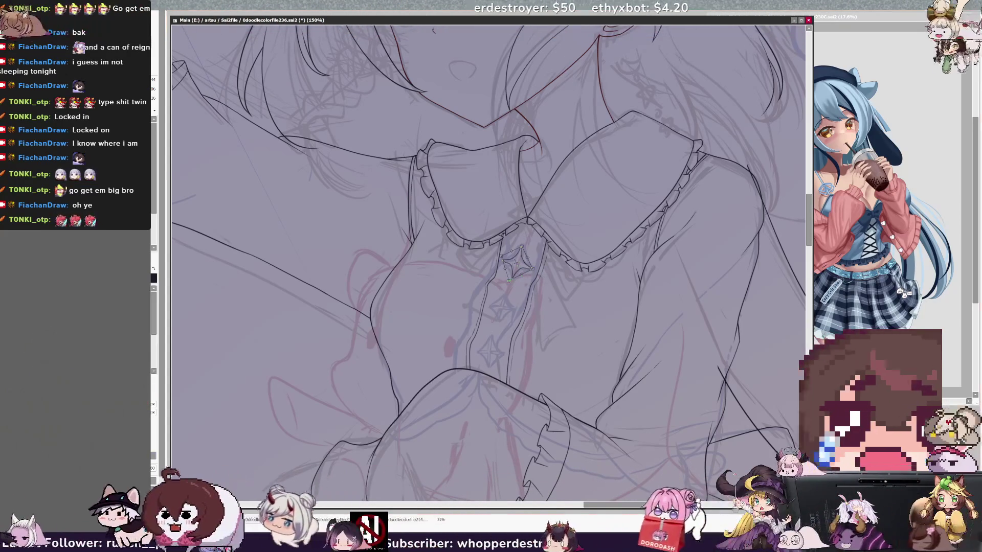
drag(517, 260, 414, 204)
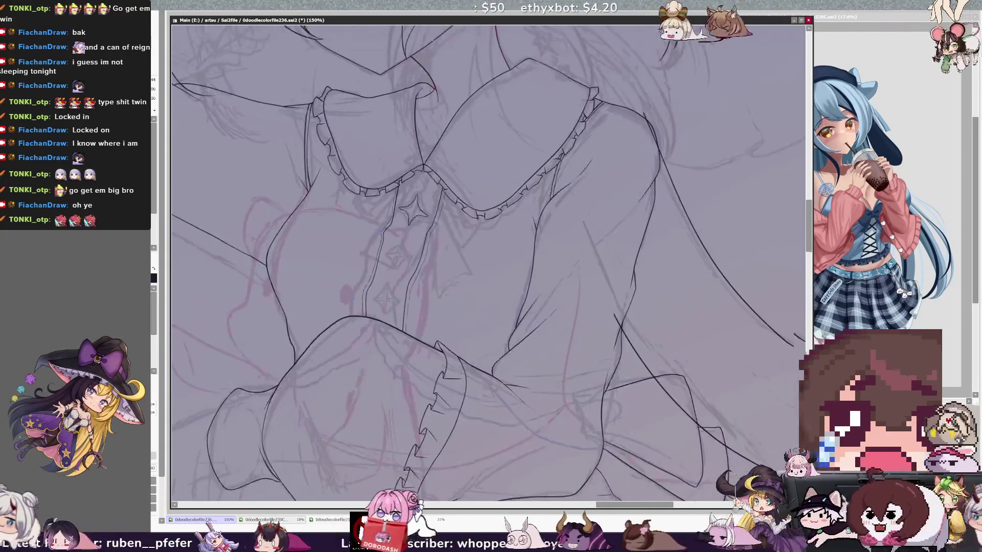
key(End)
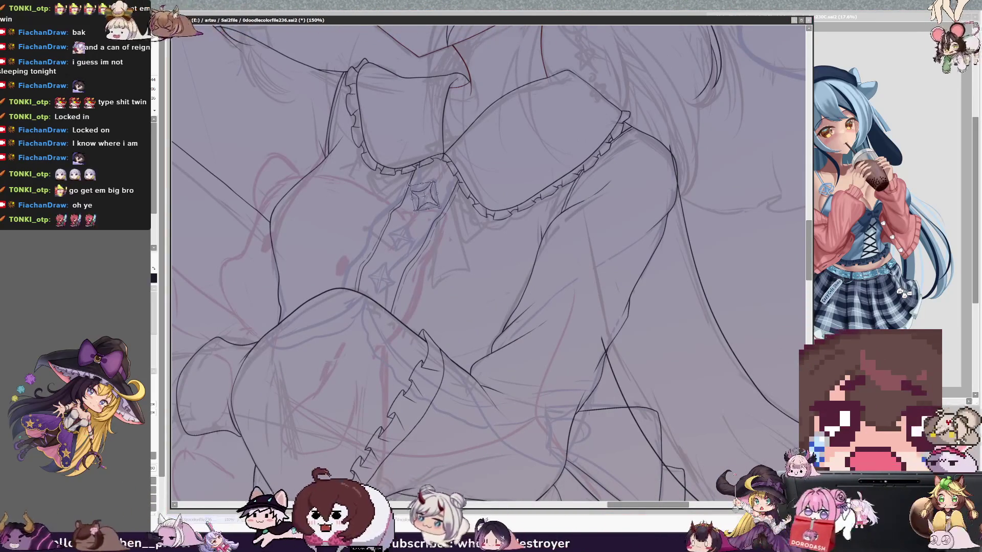
key(ctrl+t)
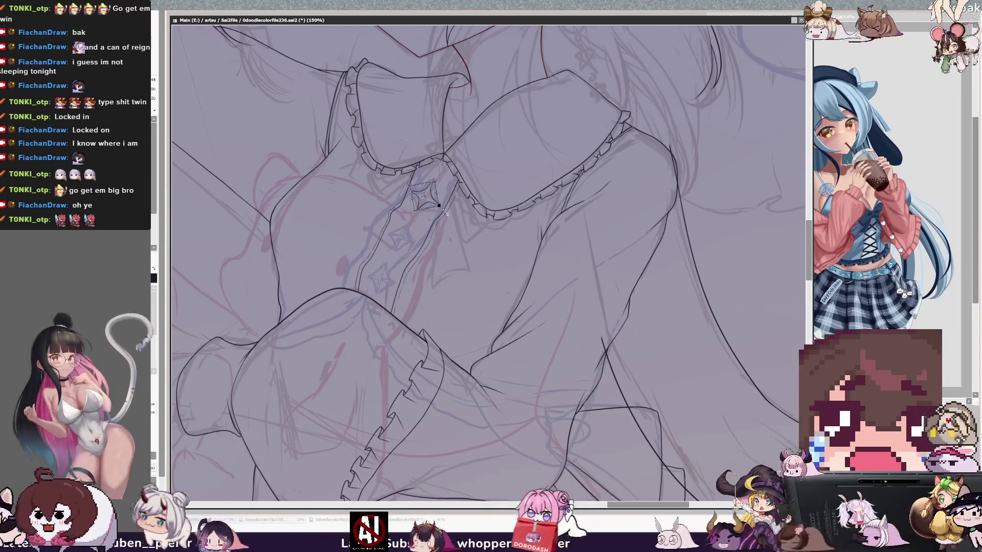
key(Return)
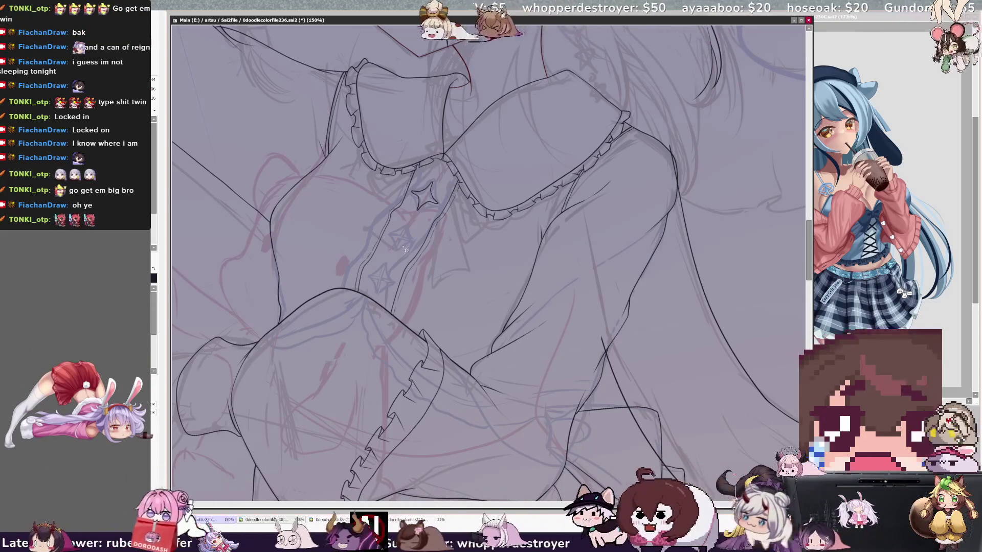
Ink the middle and lowest stars, adjust their placement, then zoom out to 75%
drag(406, 249, 413, 246)
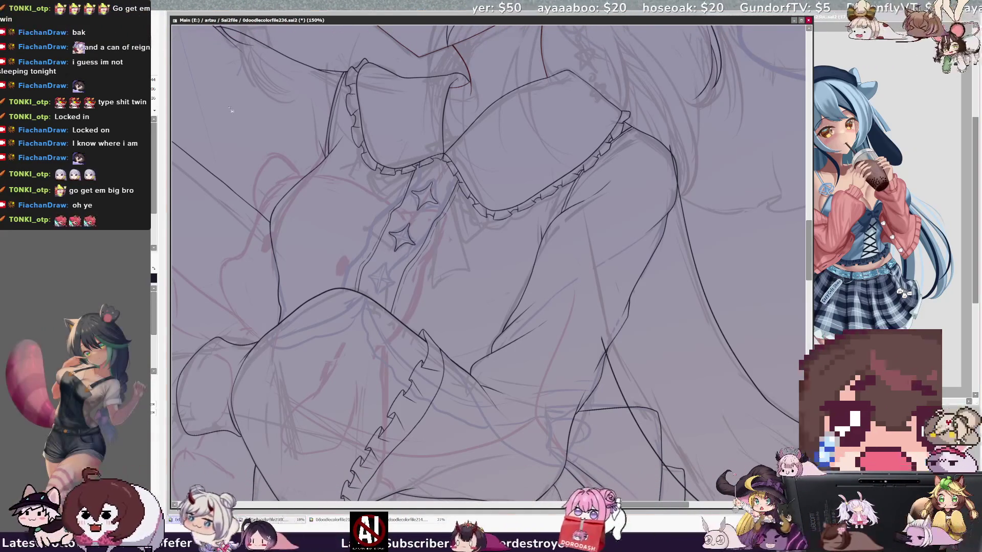
drag(382, 265, 390, 286)
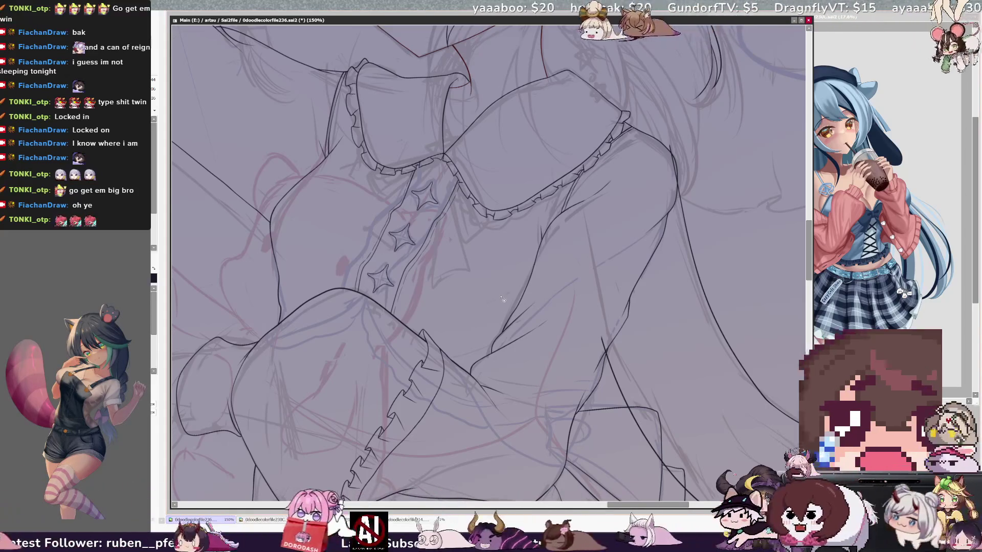
key(ctrl+t)
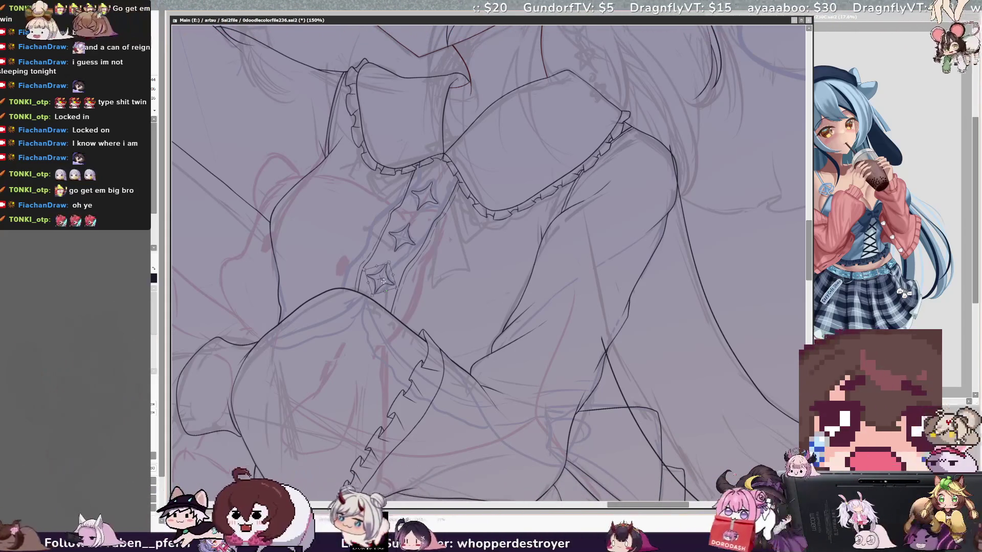
key(Return)
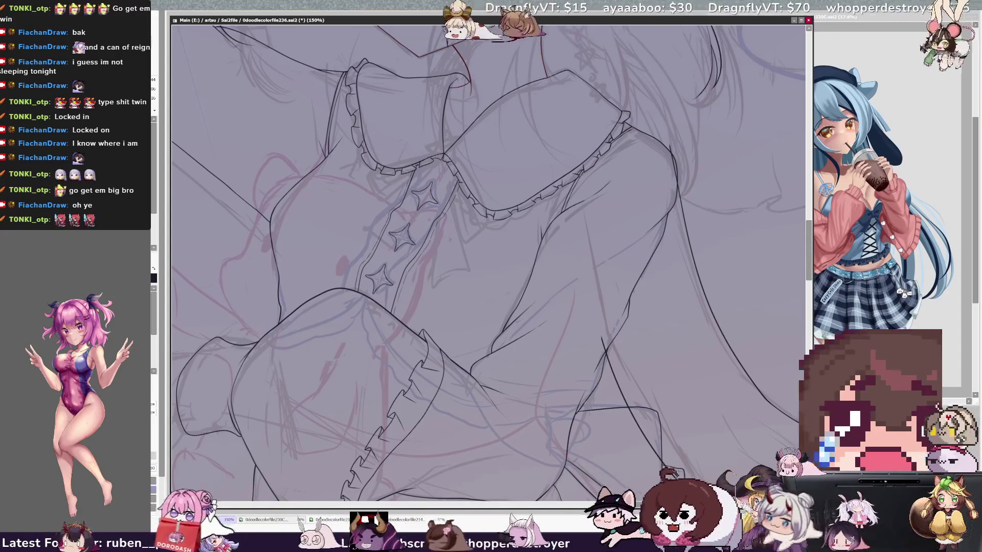
drag(389, 225, 407, 239)
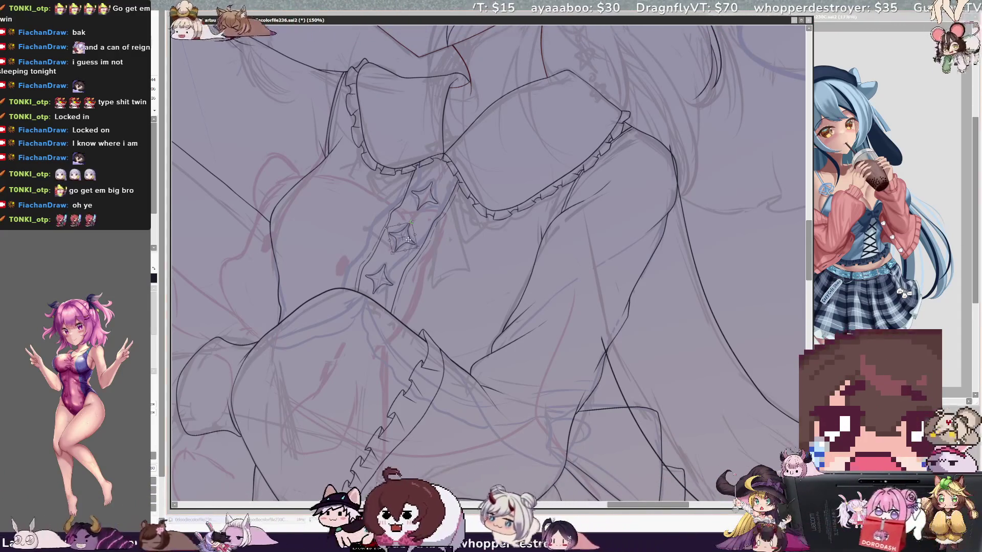
key(Return)
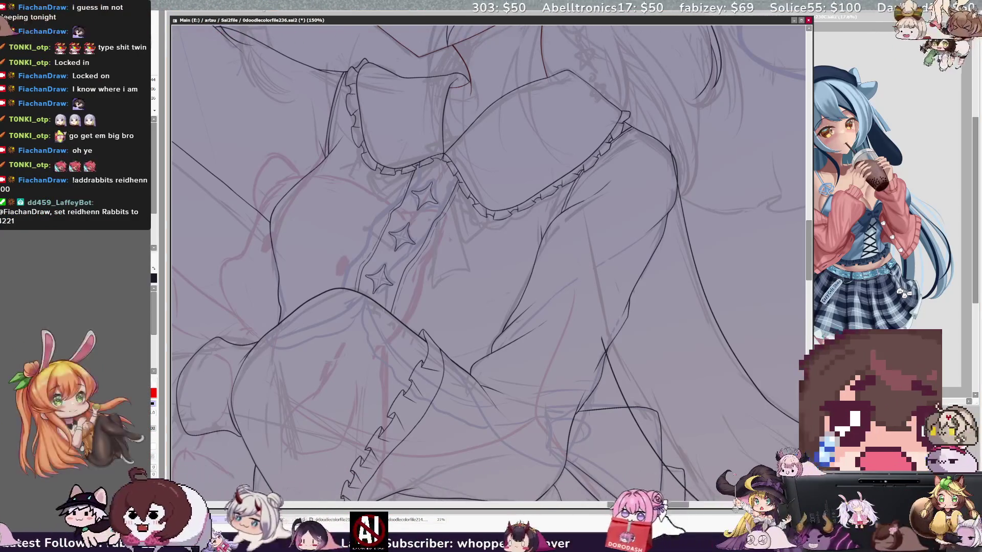
key(ctrl+minus)
key(ctrl+minus)
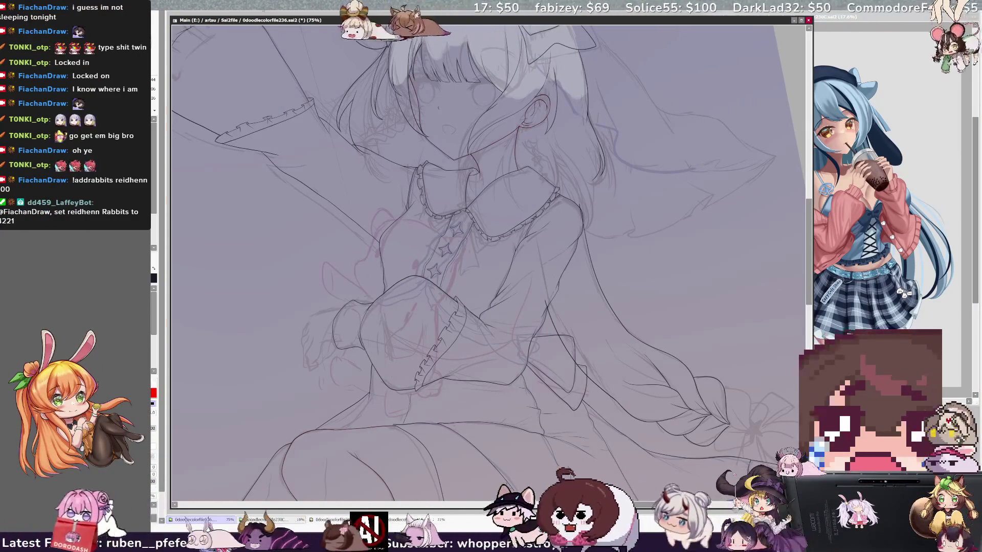
scroll(488, 264, up, 3)
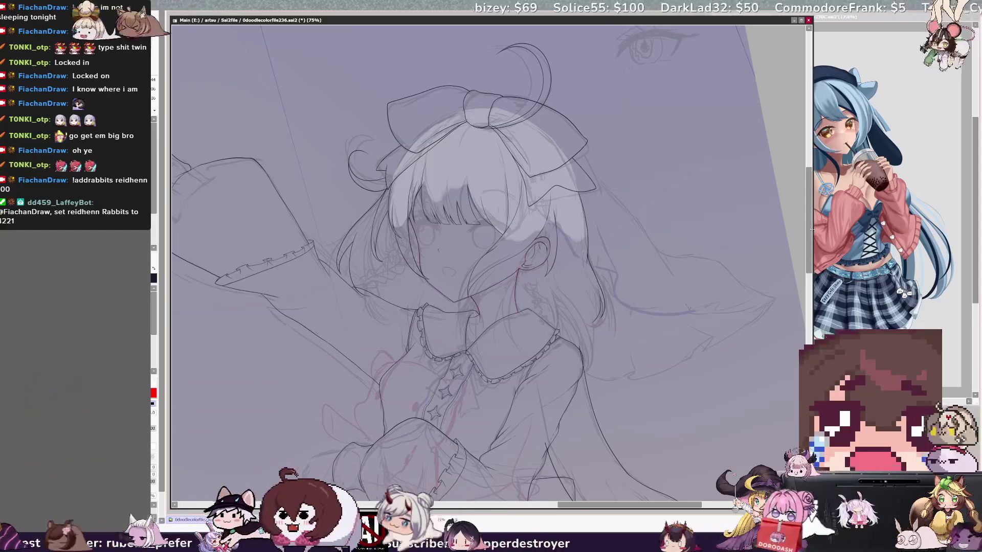
Rotate the figure upright, scroll to the head and hair bow, and flip the view horizontally
key(End)
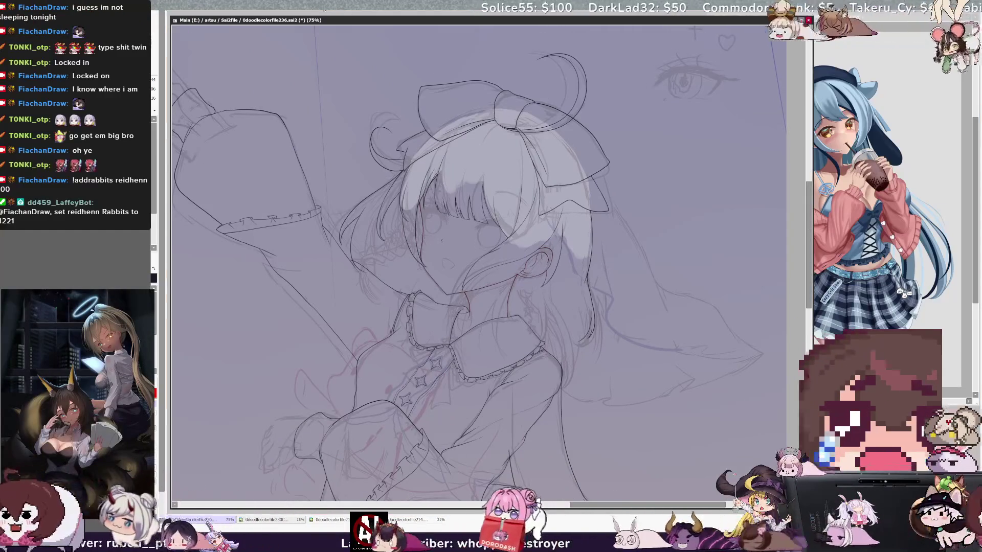
scroll(478, 264, down, 1)
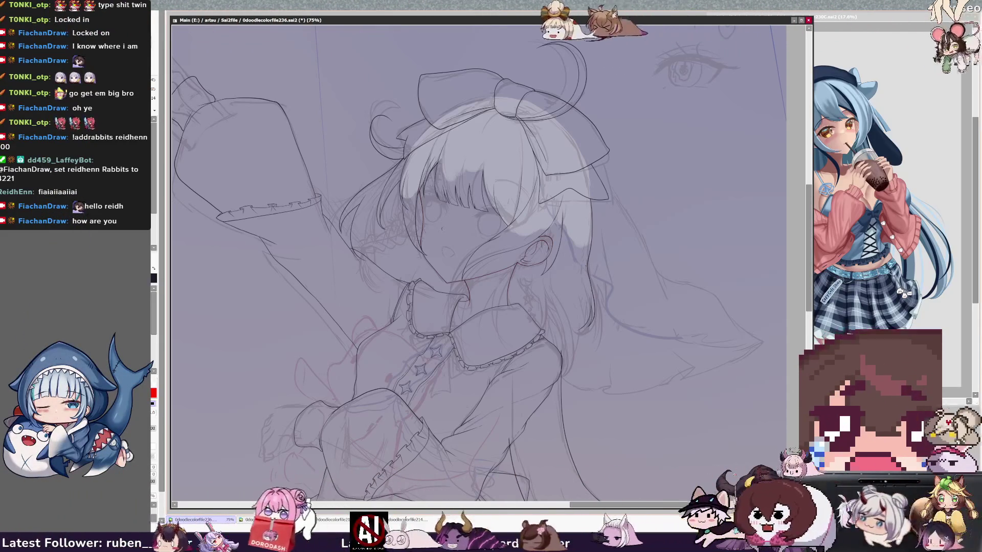
key(h)
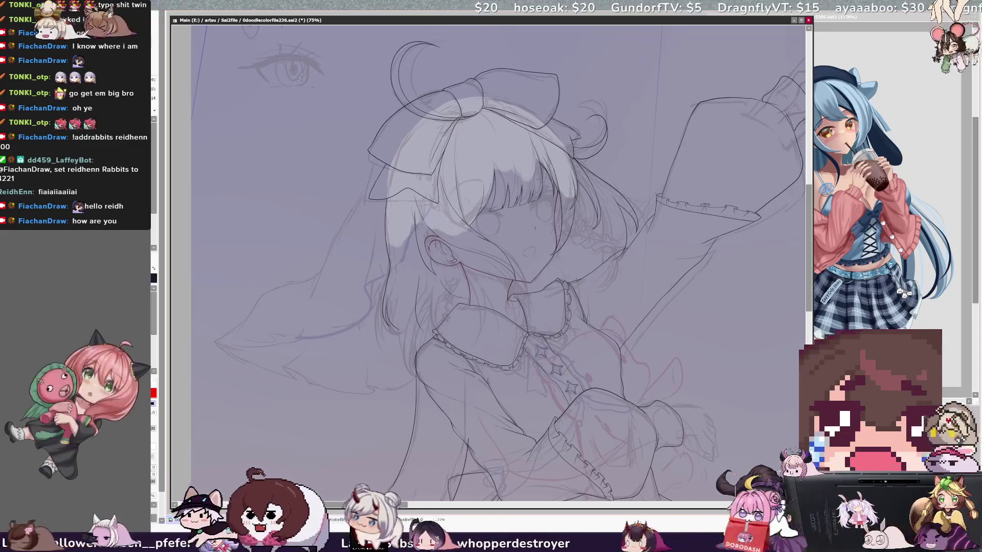
key(h)
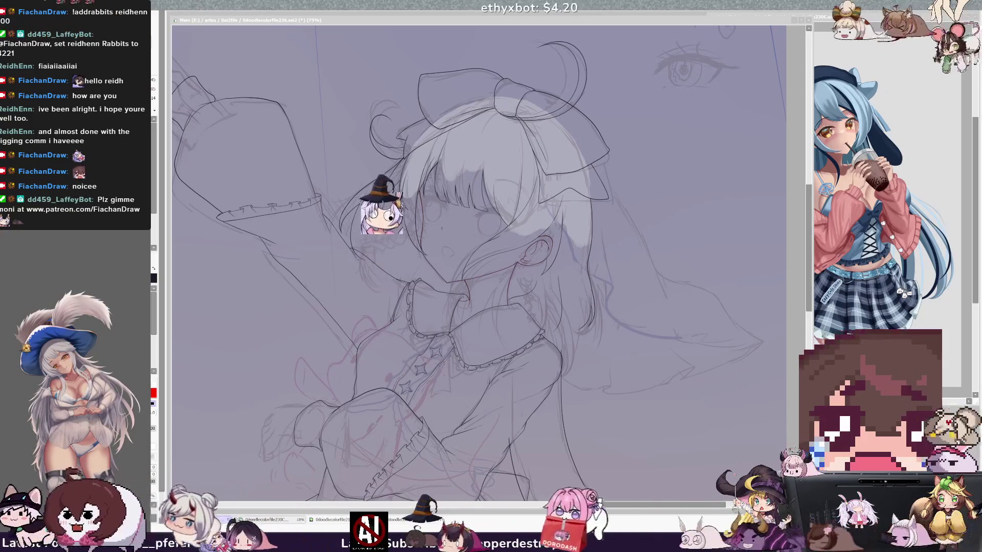
click(256, 20)
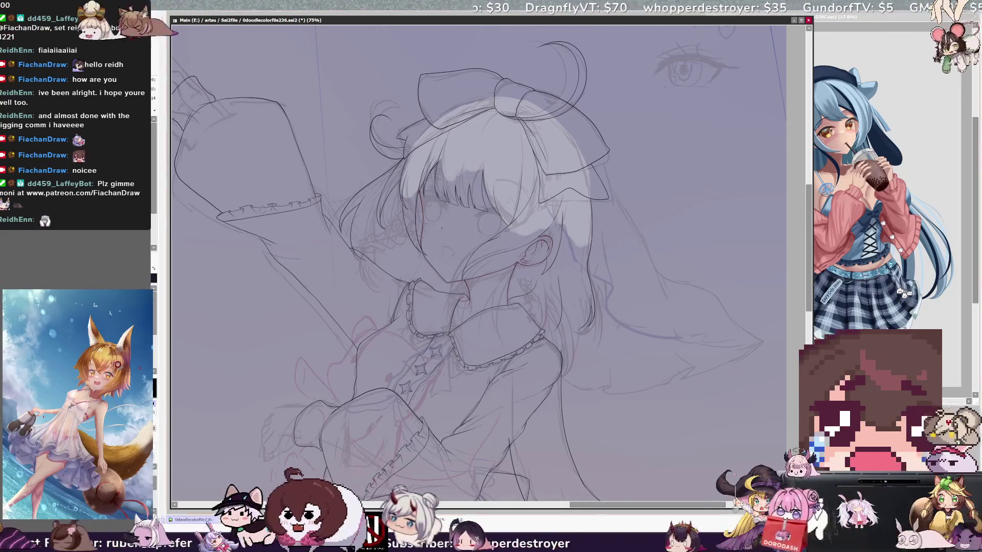
key(ctrl+plus)
drag(629, 505, 633, 505)
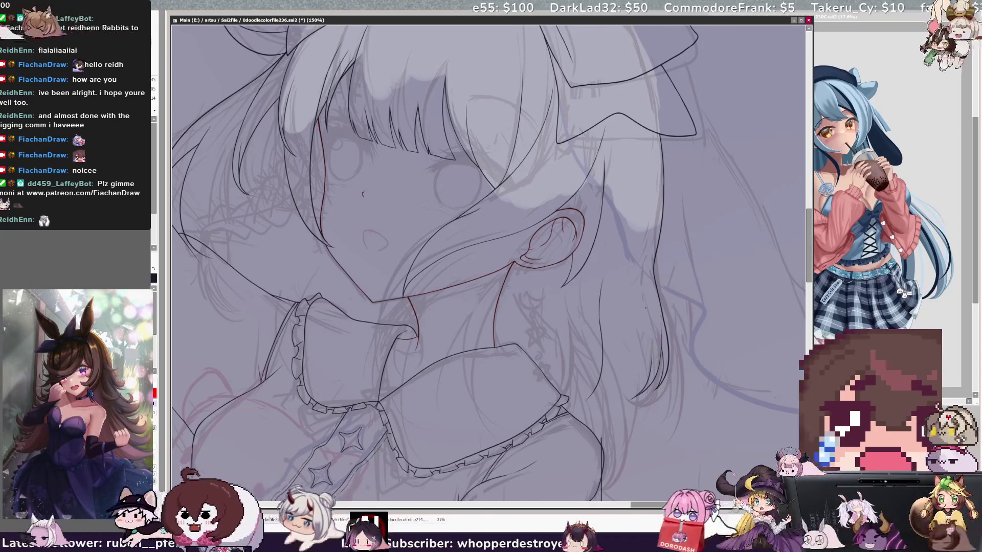
Flip the canvas back and forth to check the face and collar lines, then zoom out to 100%
key(h)
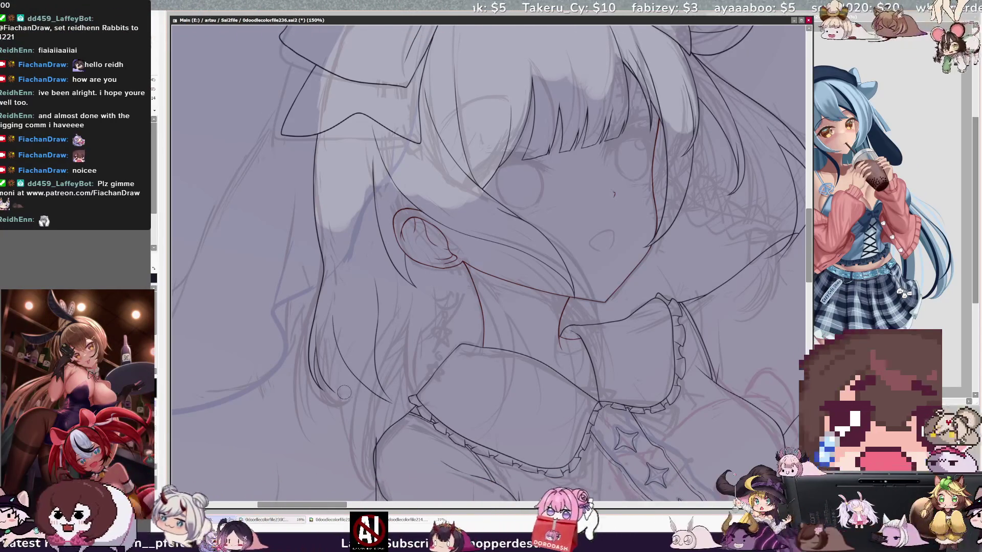
key(h)
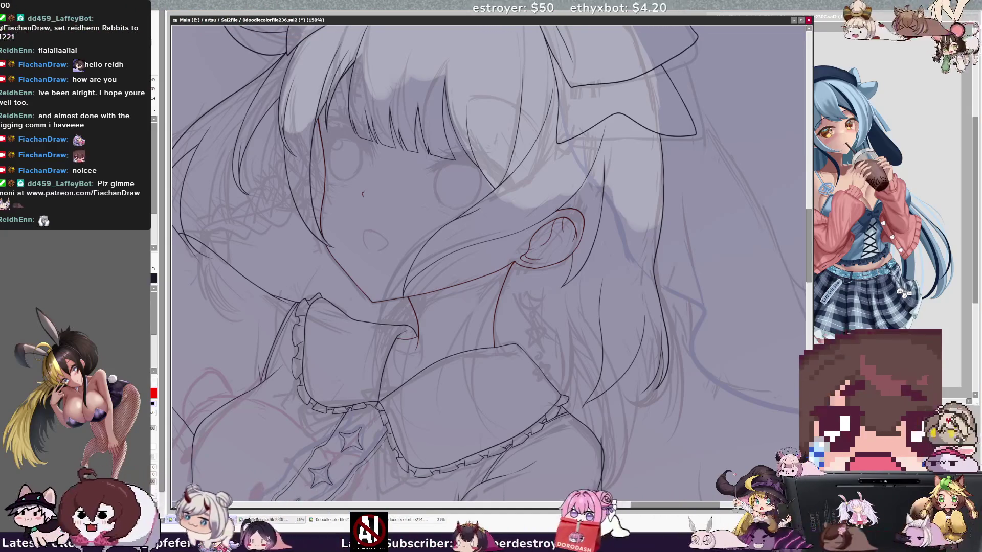
key(h)
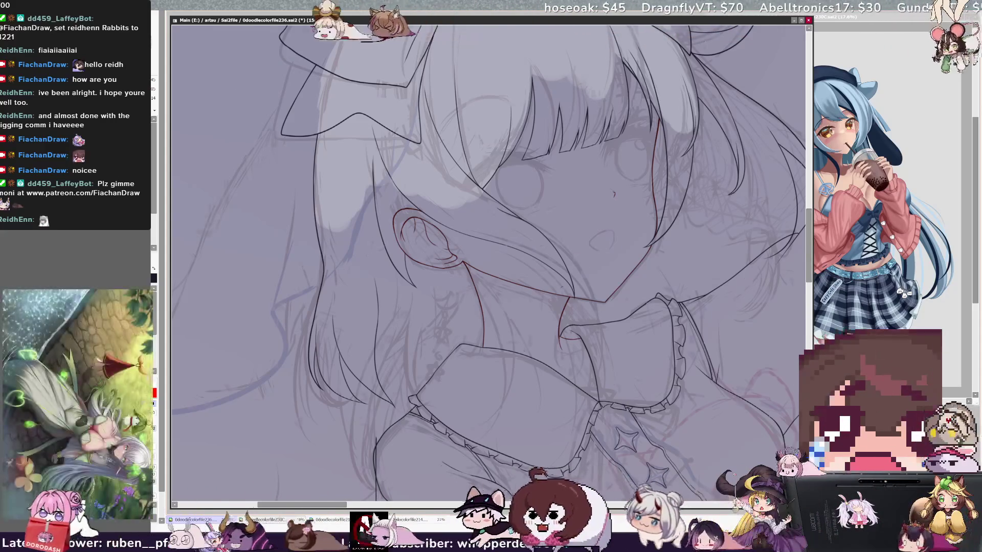
key(h)
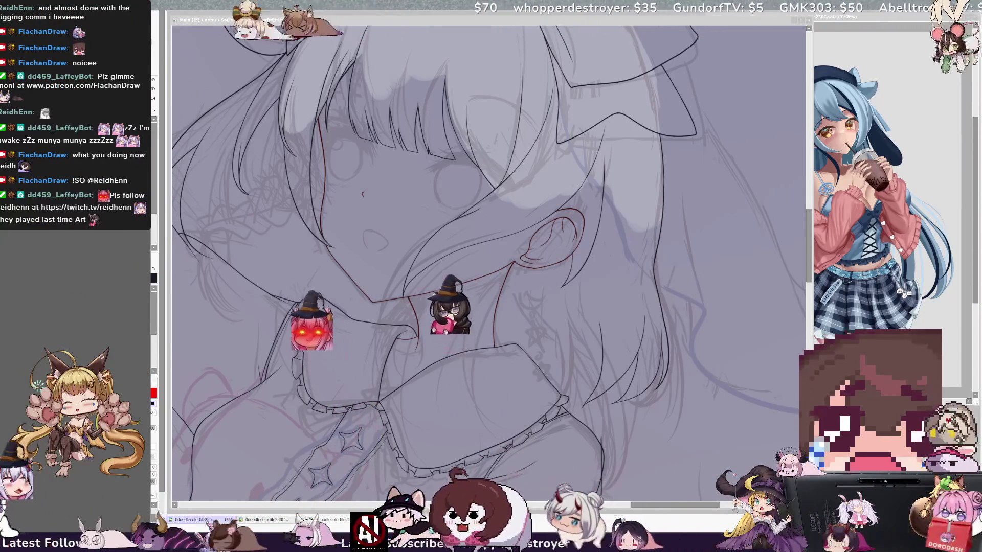
click(704, 352)
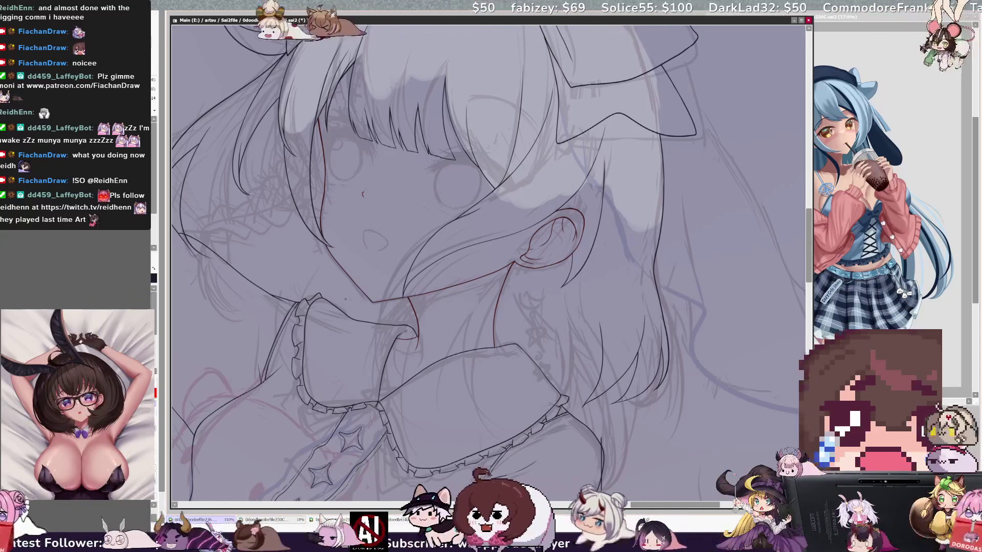
key(minus)
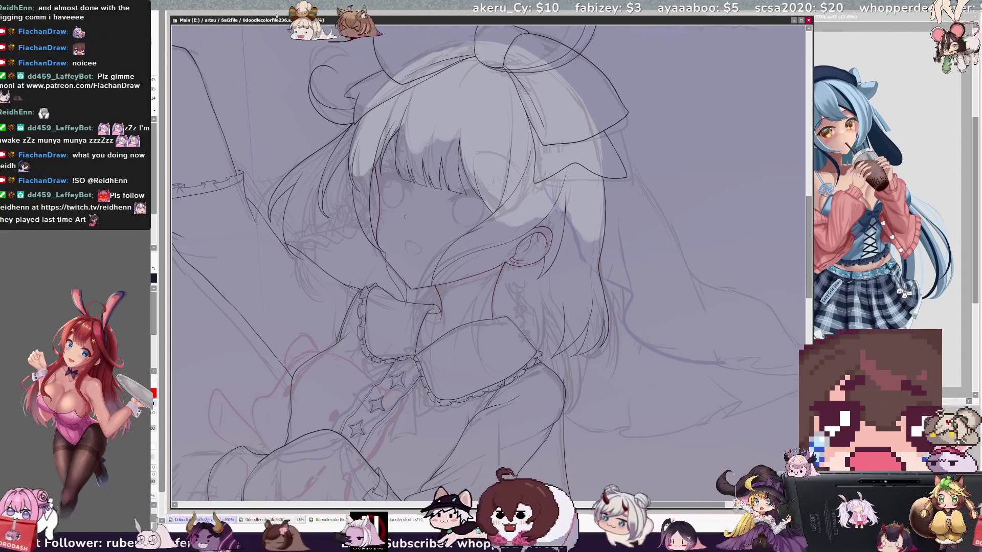
Zoom to 200%, draw the missing lower stroke of the mouth, and zoom back to 75%
key(ctrl+plus)
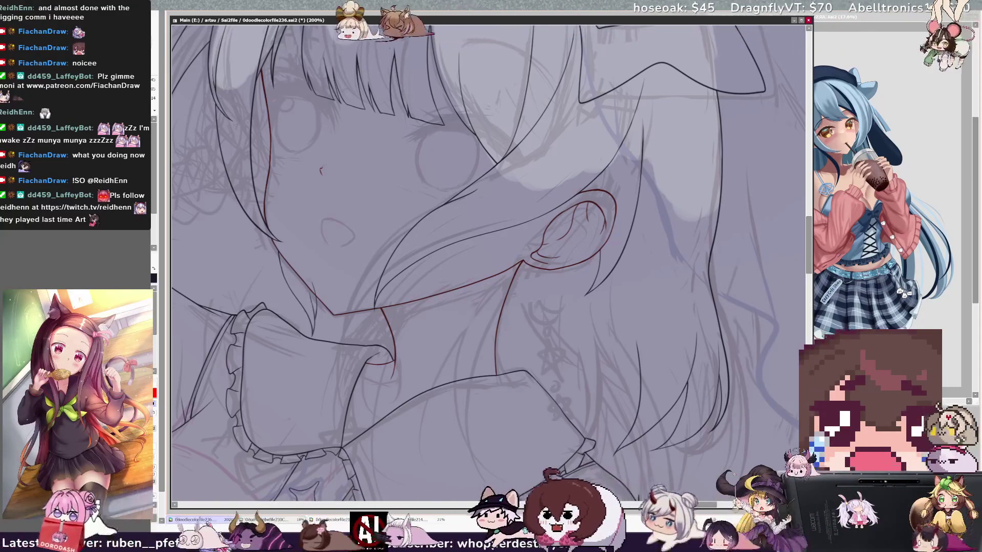
drag(343, 238, 353, 233)
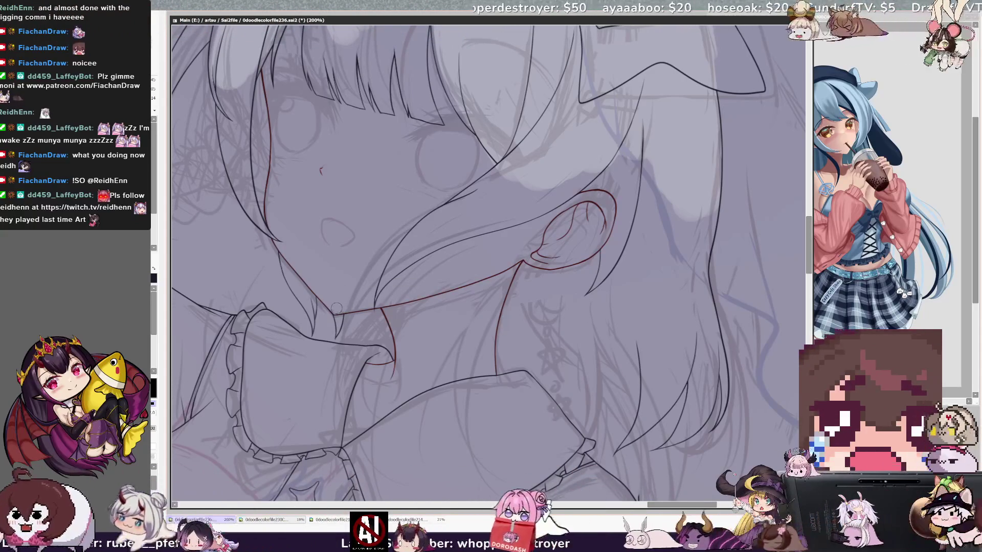
key(ctrl+minus)
key(ctrl+minus)
key(ctrl+minus)
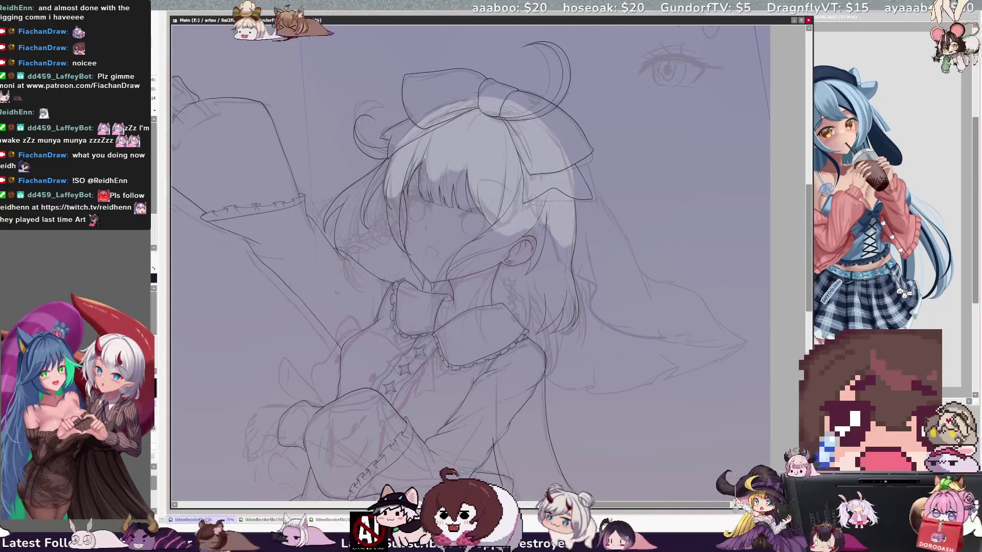
Locate Layer6 from the line, swap the colour to red, and zoom to 150%
key(ctrl+plus)
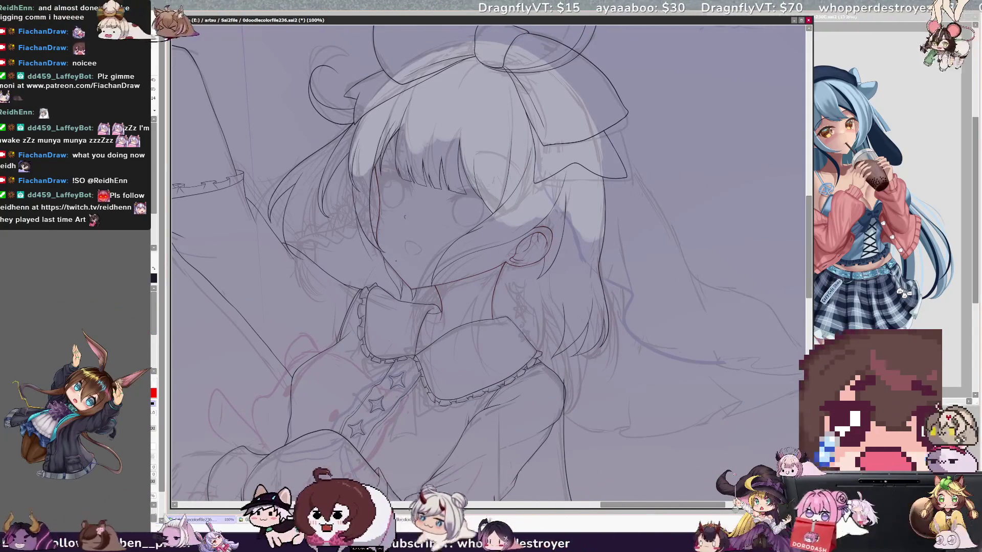
ctrl+shift+click(399, 265)
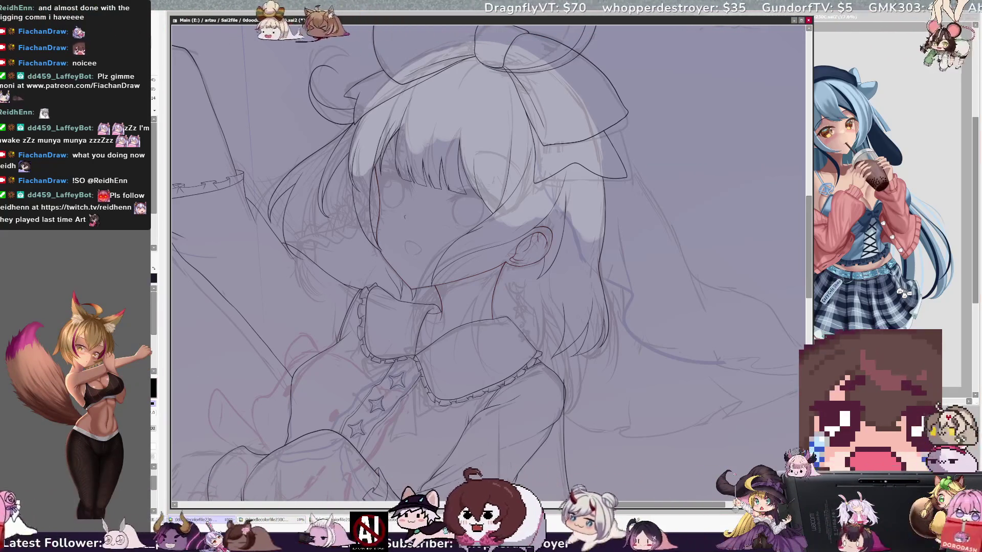
key(x)
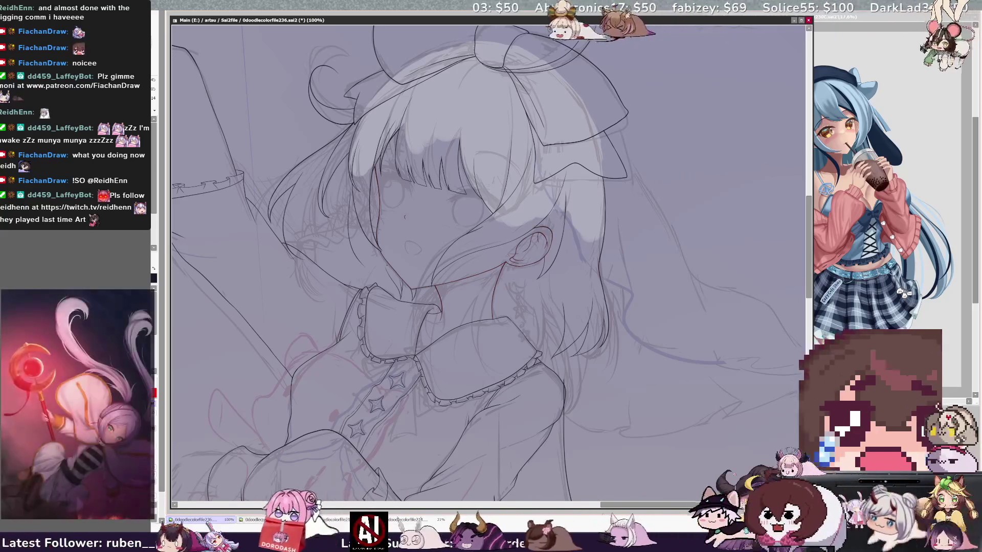
key(ctrl+plus)
key(ctrl+plus)
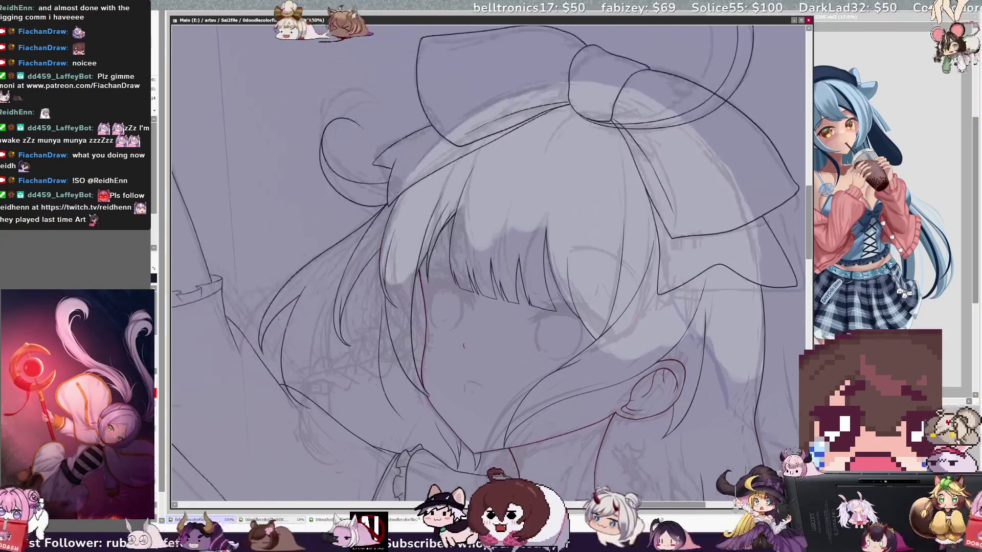
Draw the open mouth oval on the girl's face with the pen
drag(465, 384, 466, 394)
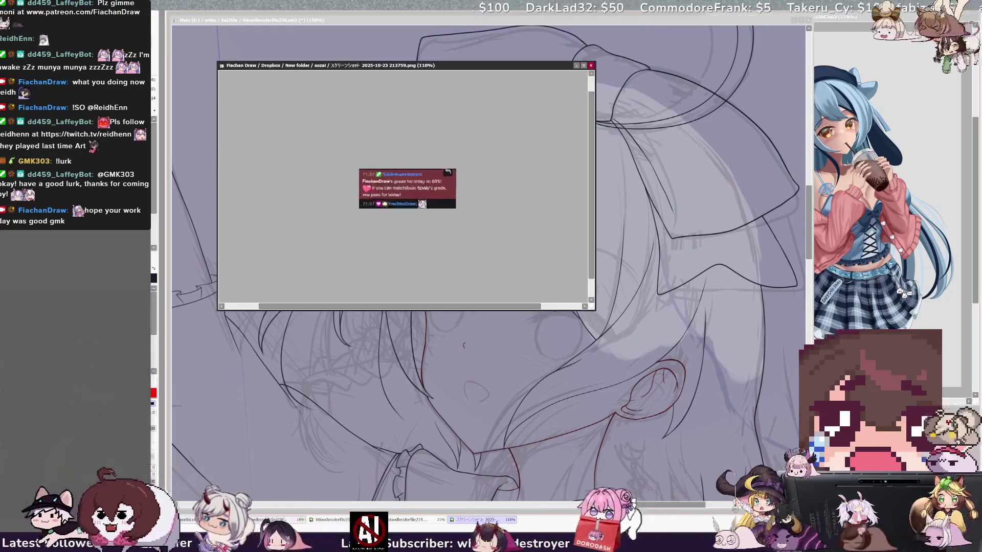
Zoom into the chat screenshot's contents and shrink its window
scroll(488, 275, up, 4)
scroll(489, 275, up, 1)
scroll(488, 274, down, 1)
scroll(488, 274, up, 1)
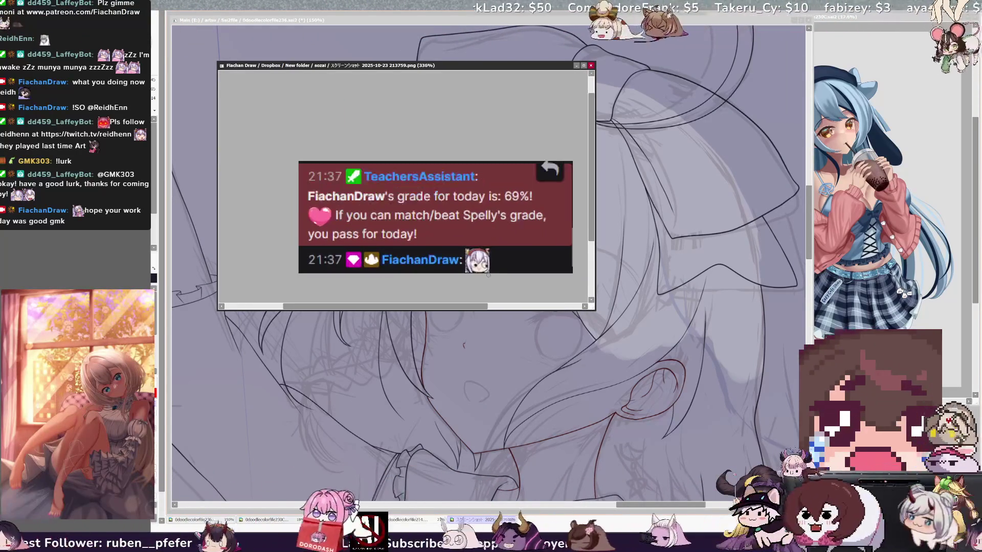
drag(595, 310, 564, 267)
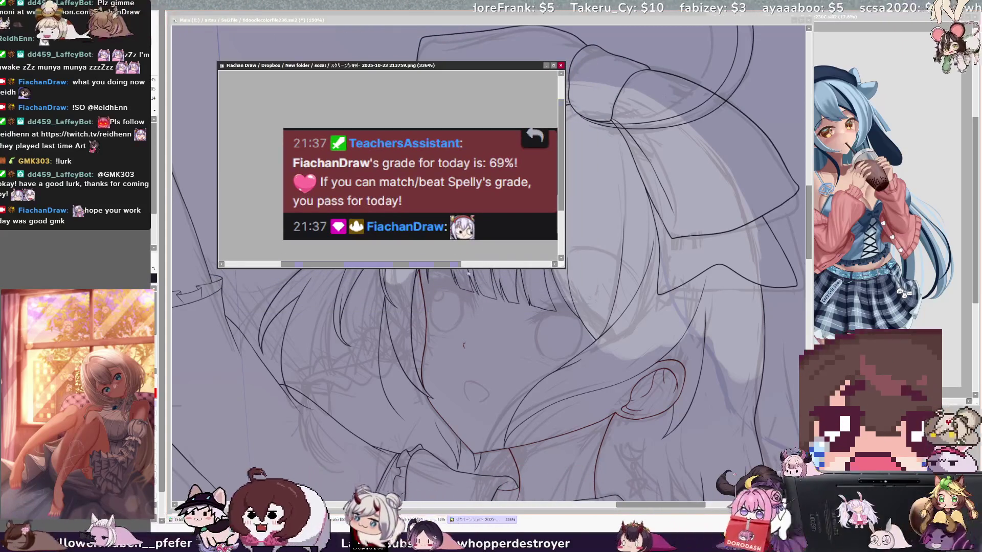
scroll(542, 268, right, 1)
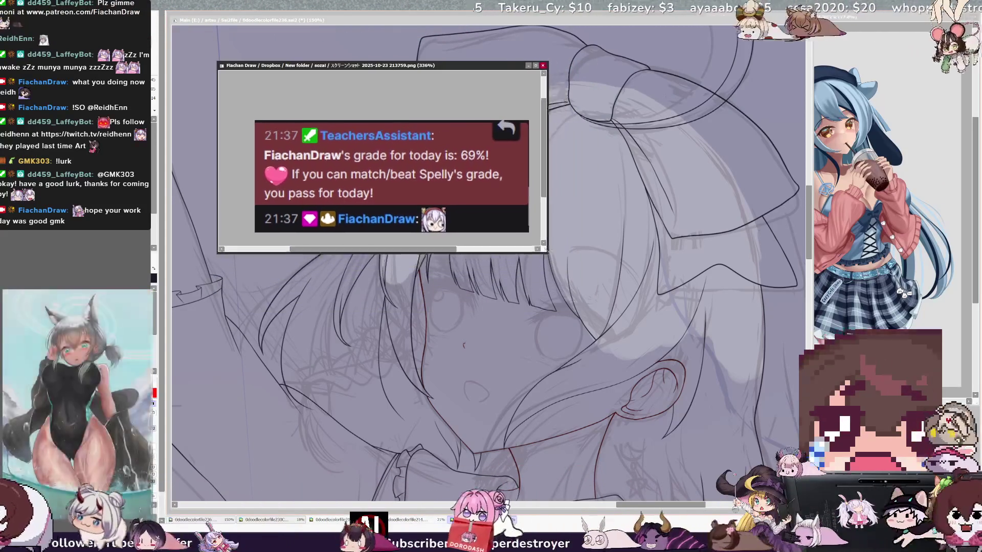
drag(564, 266, 524, 215)
scroll(506, 150, down, 1)
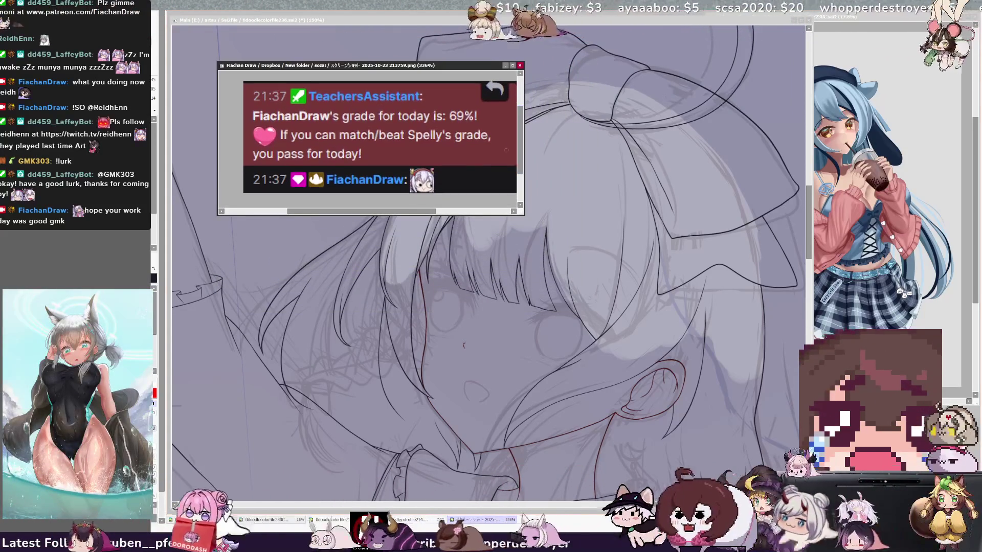
Park the shrunken screenshot window in the top-right corner, leaving the canvas in front
click(202, 59)
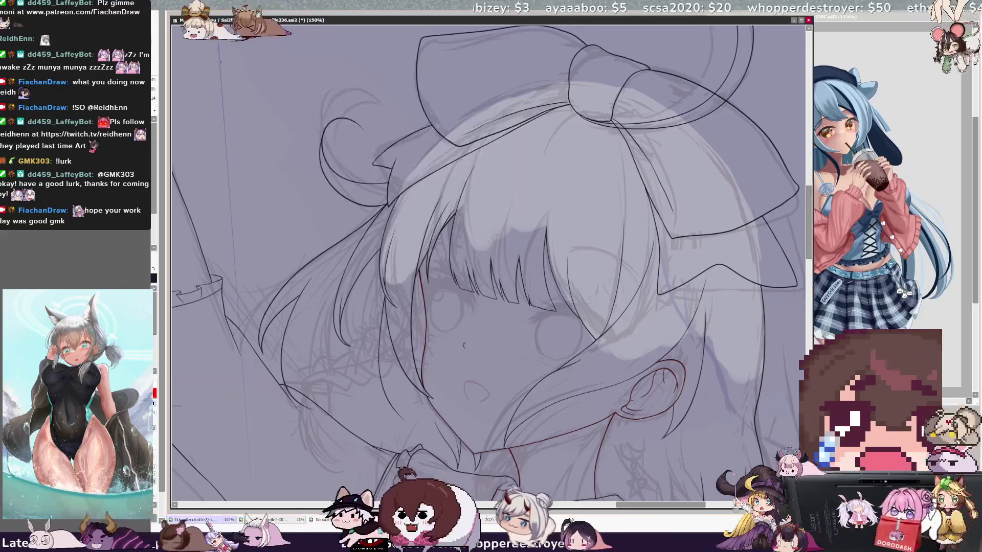
click(476, 520)
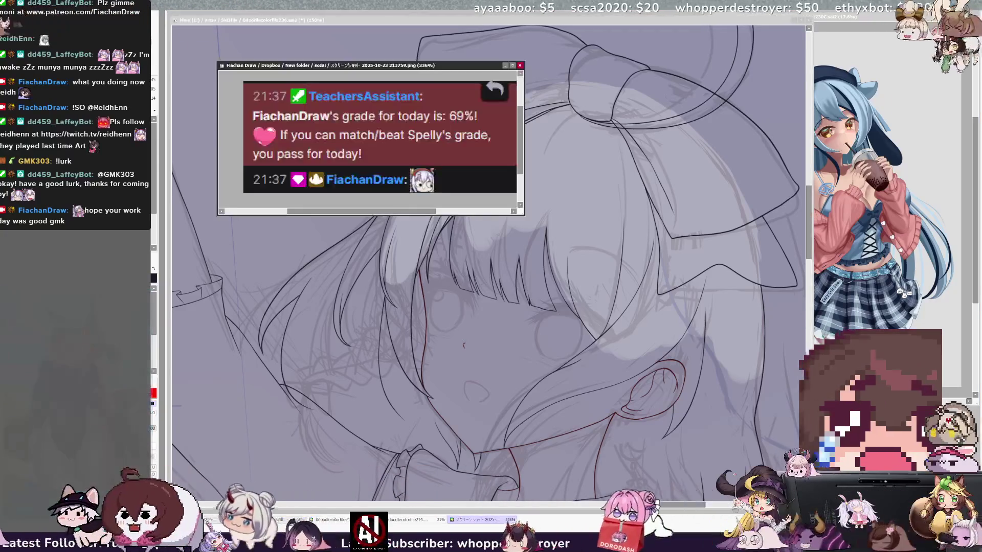
drag(432, 65, 884, 22)
drag(671, 169, 729, 134)
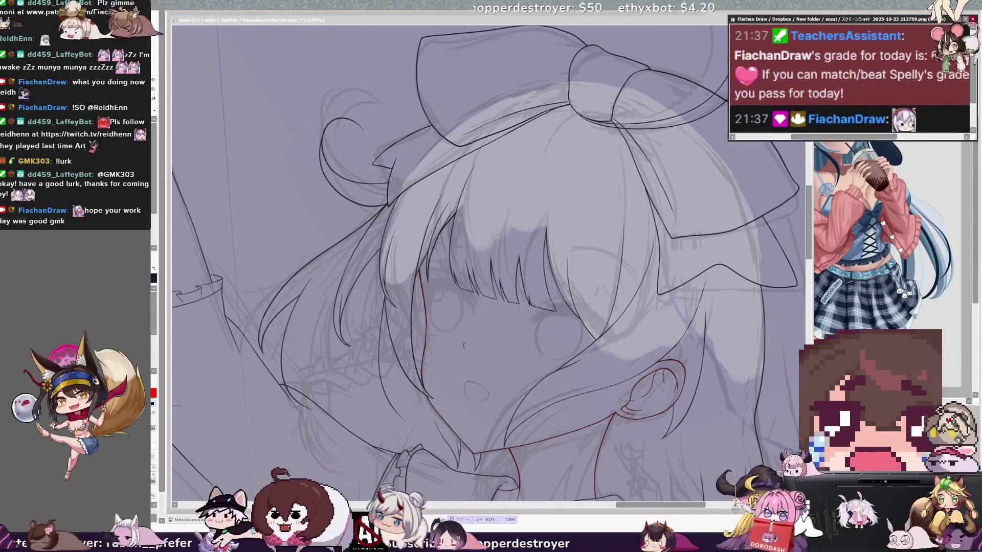
click(584, 23)
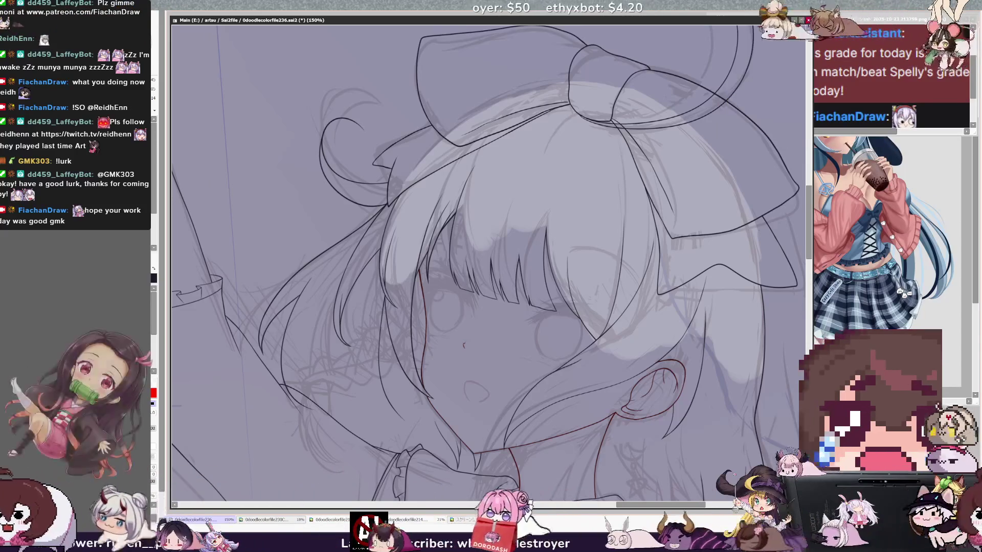
Narrow the canvas window and widen the chat screenshot beside it, returning focus to the canvas
drag(810, 255, 788, 255)
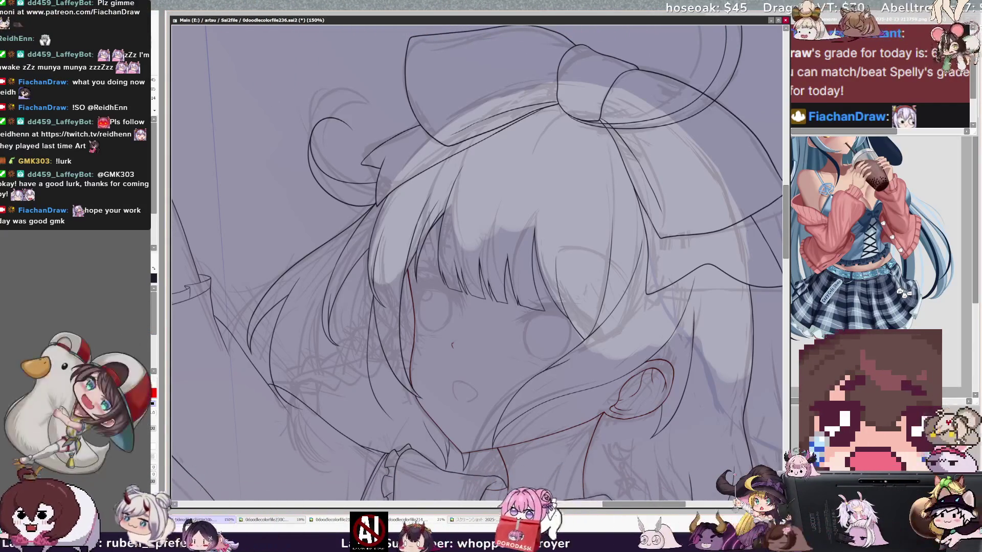
mouse_move(790, 134)
mouse_down()
mouse_move(729, 136)
mouse_move(795, 120)
mouse_up()
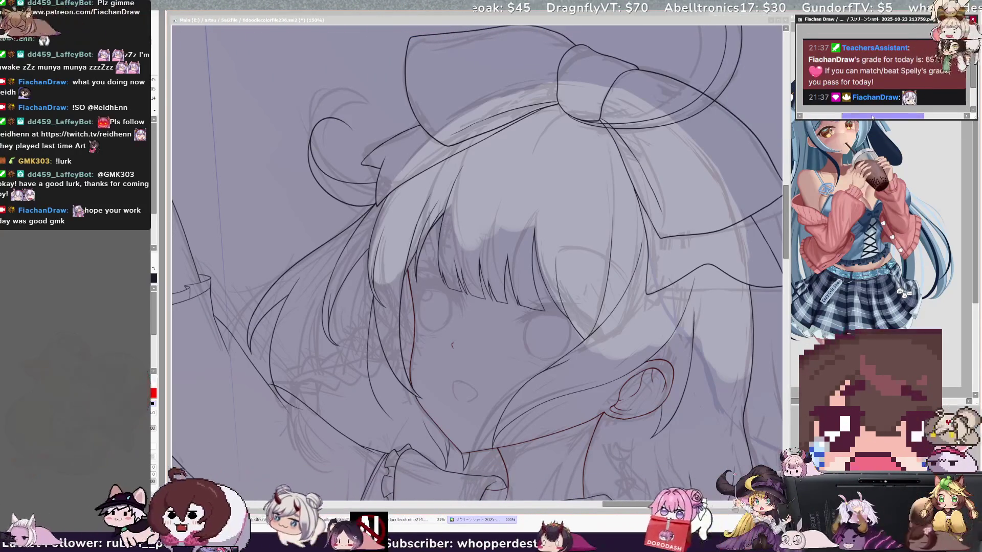
scroll(872, 116, down, 2)
key(ctrl+Tab)
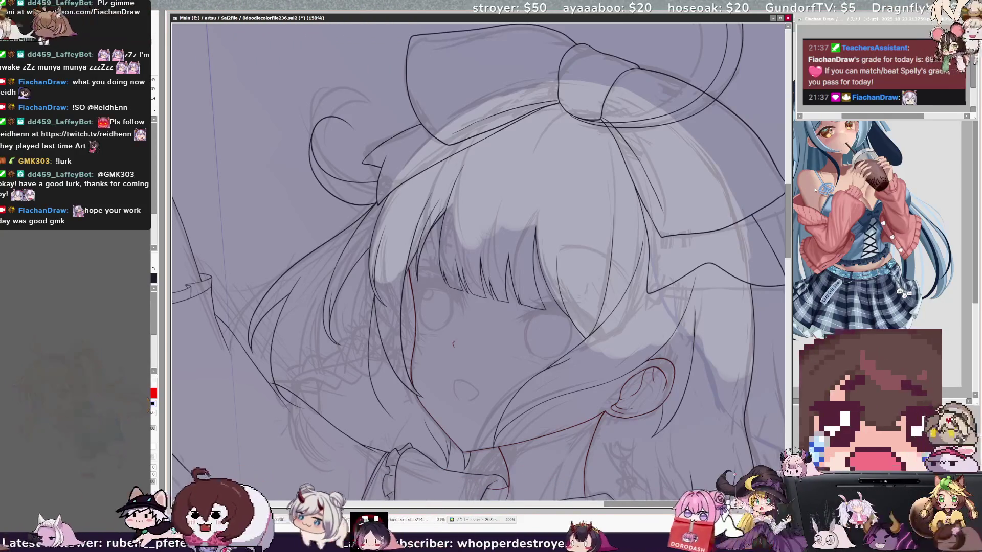
Zoom the canvas to 75% around the girl's head, bow and collar, briefly mirroring it
scroll(478, 261, up, 1)
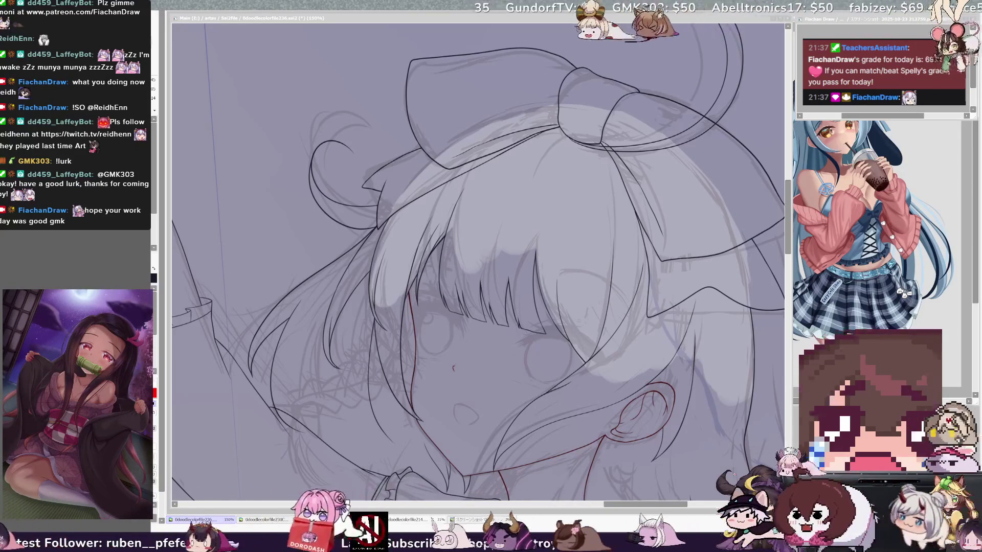
scroll(478, 261, down, 2)
scroll(478, 261, down, 3)
scroll(478, 260, up, 1)
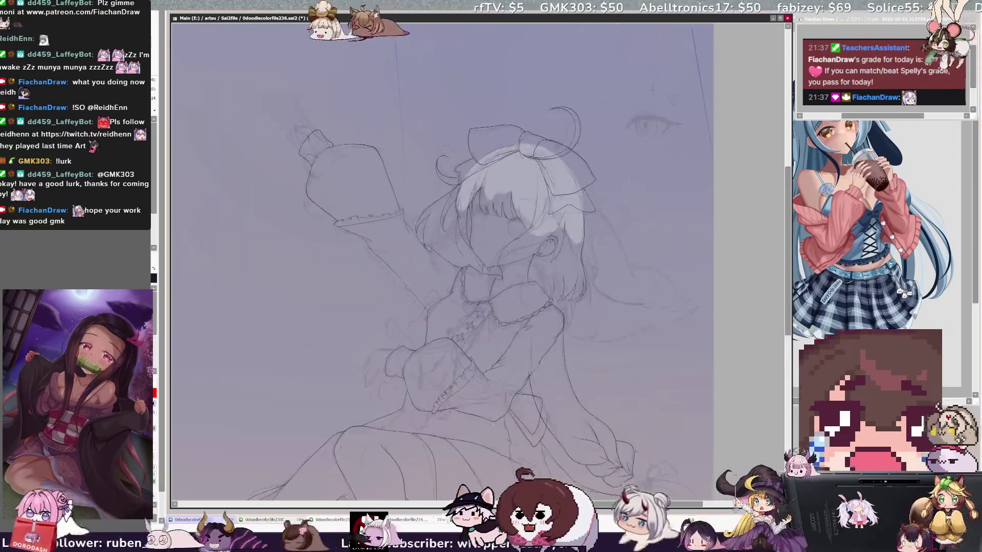
key(h)
key(h)
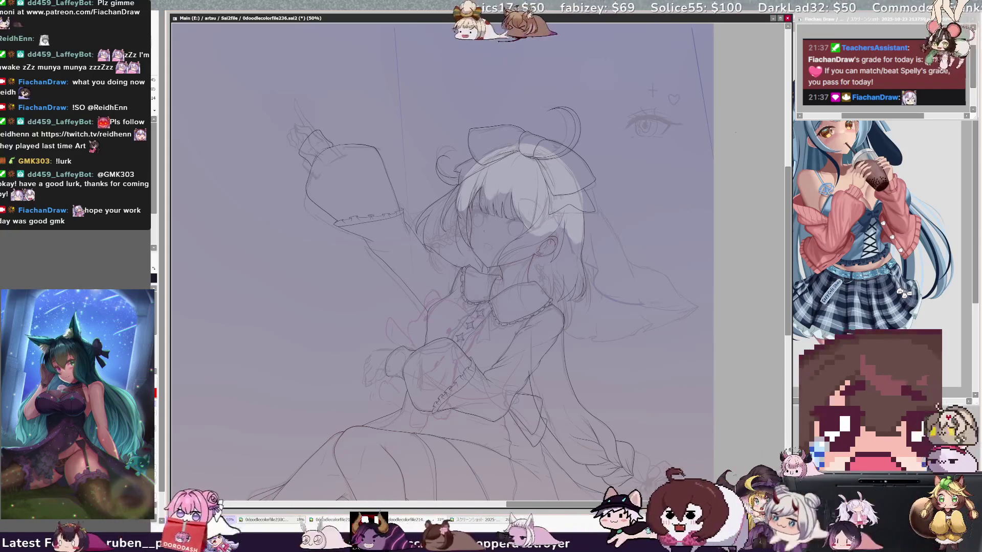
scroll(478, 261, up, 2)
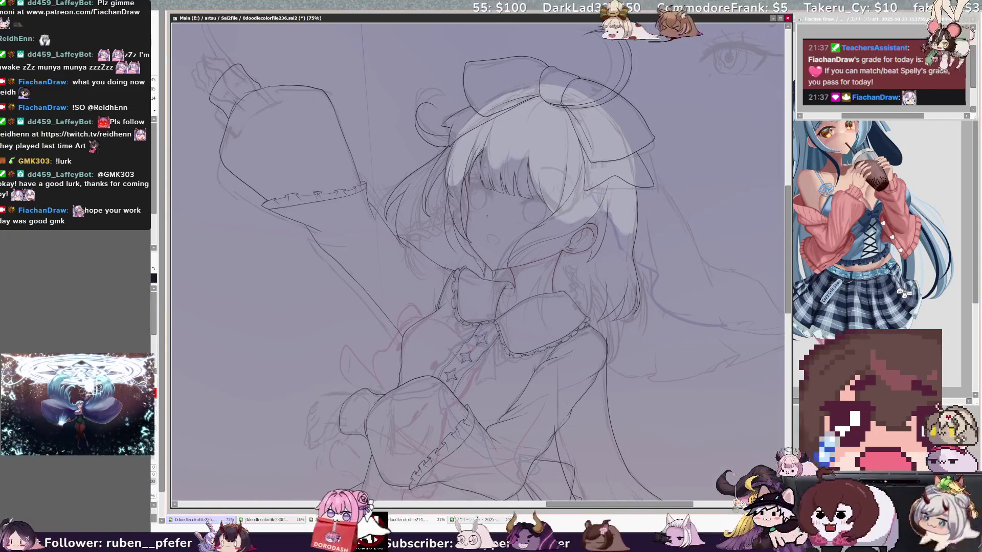
Zoom to 150% on the face and bangs and ink a clean open-mouth outline
scroll(478, 262, up, 1)
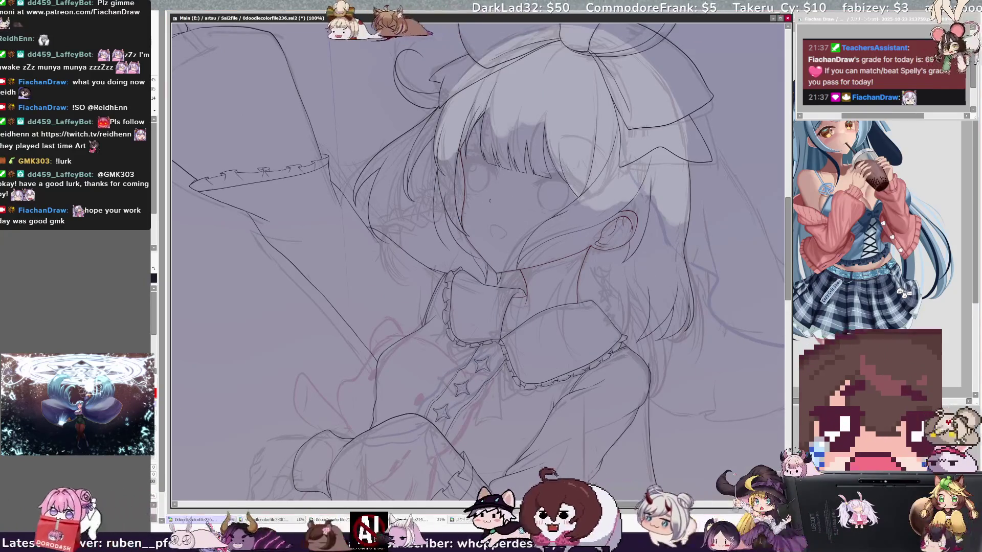
scroll(478, 262, up, 3)
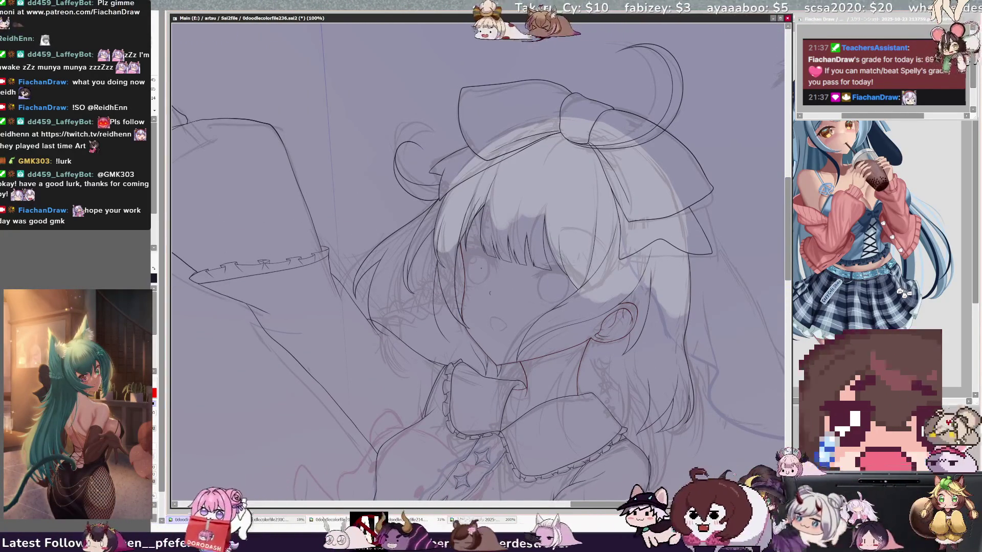
scroll(478, 262, up, 2)
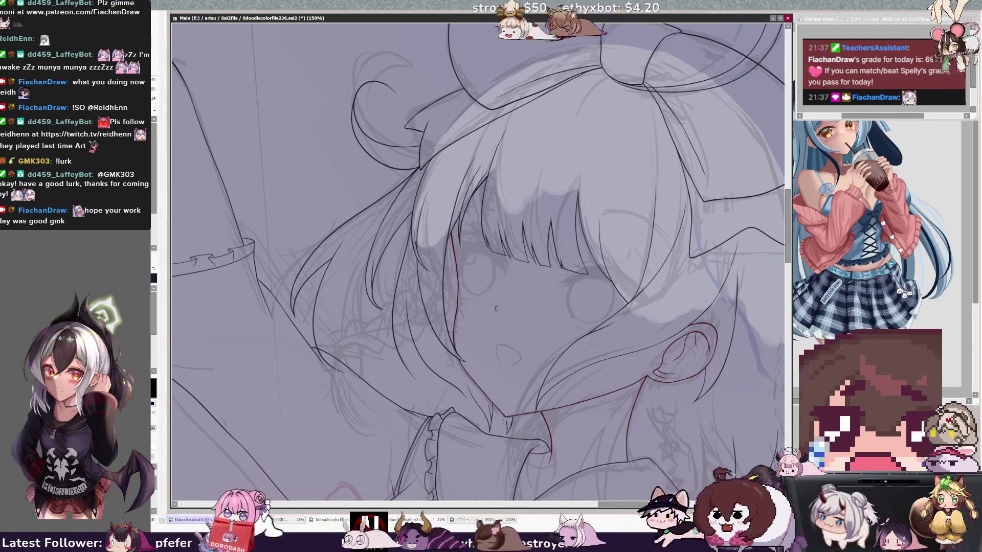
drag(505, 345, 501, 353)
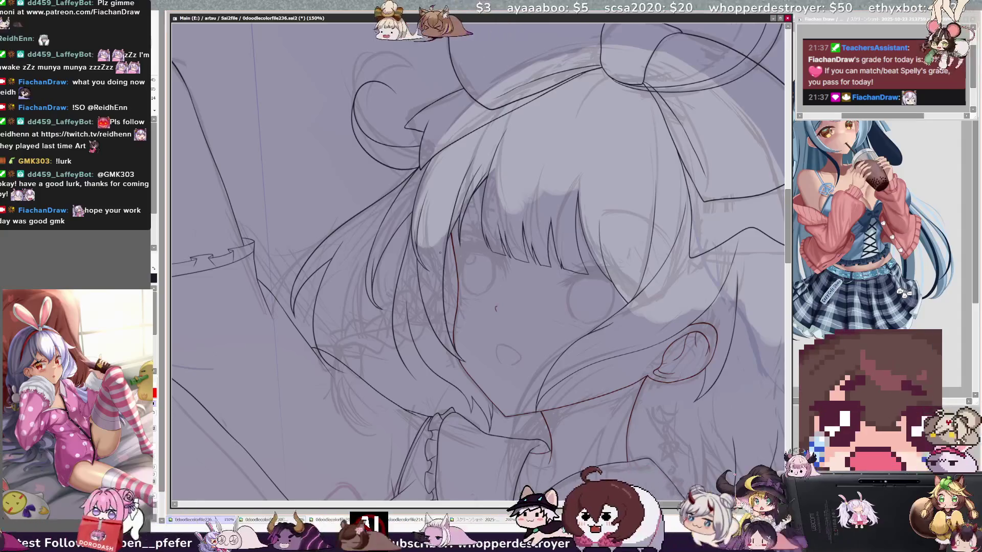
Compare the bangs lineart with undo/redo, switch the pen colour to red, and zoom out
key(ctrl+z)
key(ctrl+y)
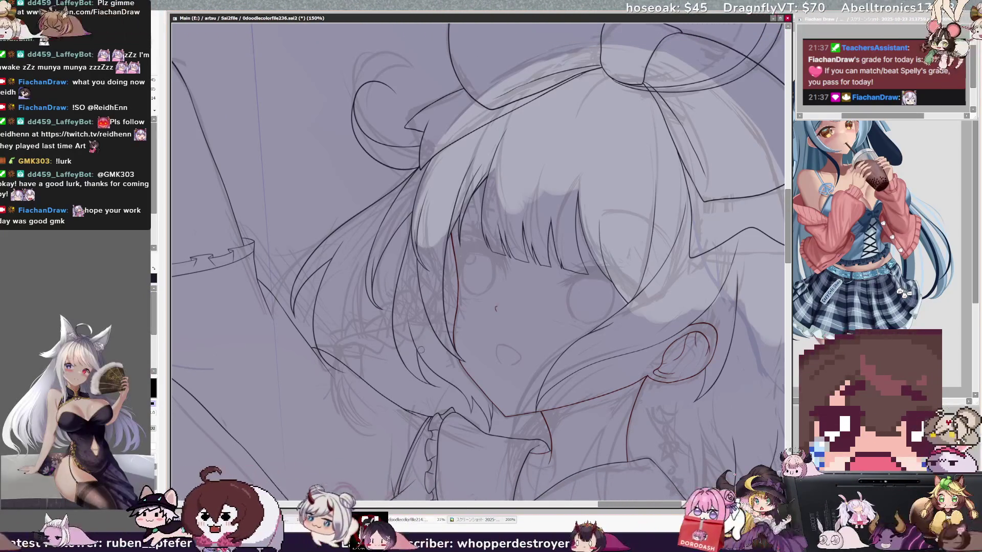
key(x)
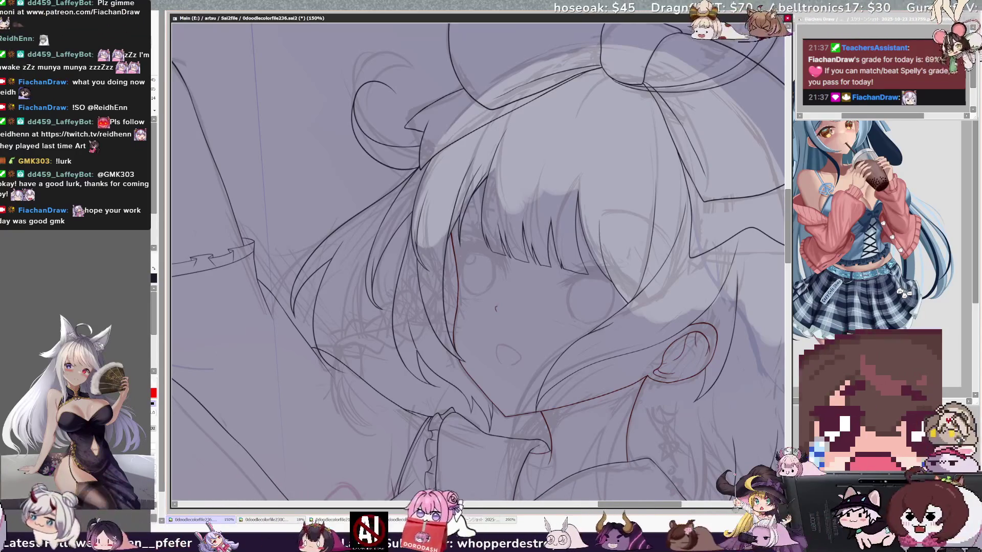
key(x)
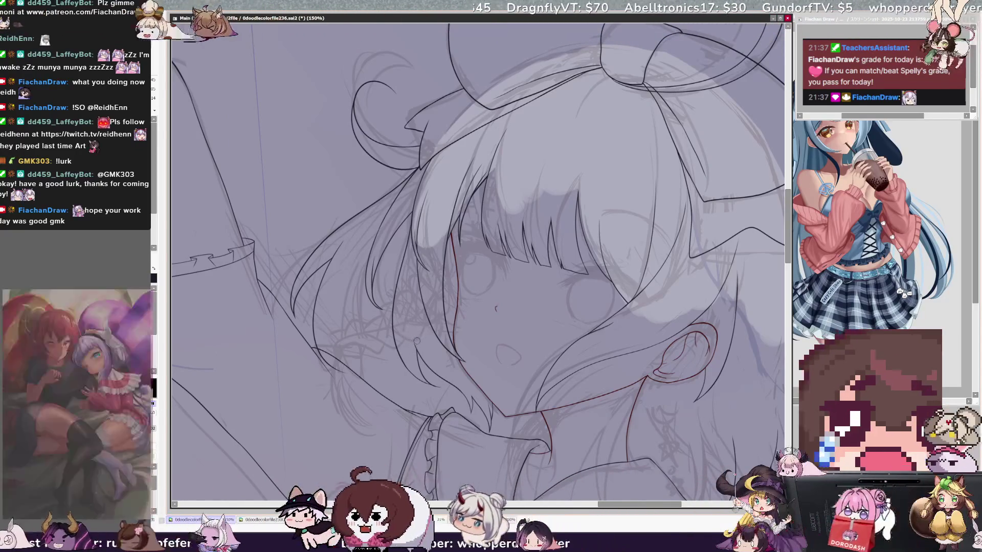
key(x)
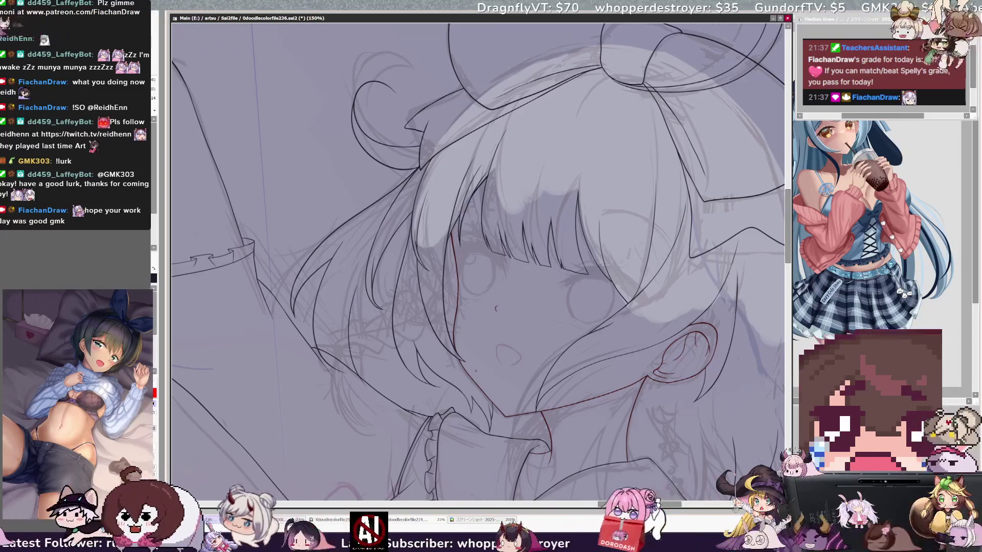
key(ctrl+minus)
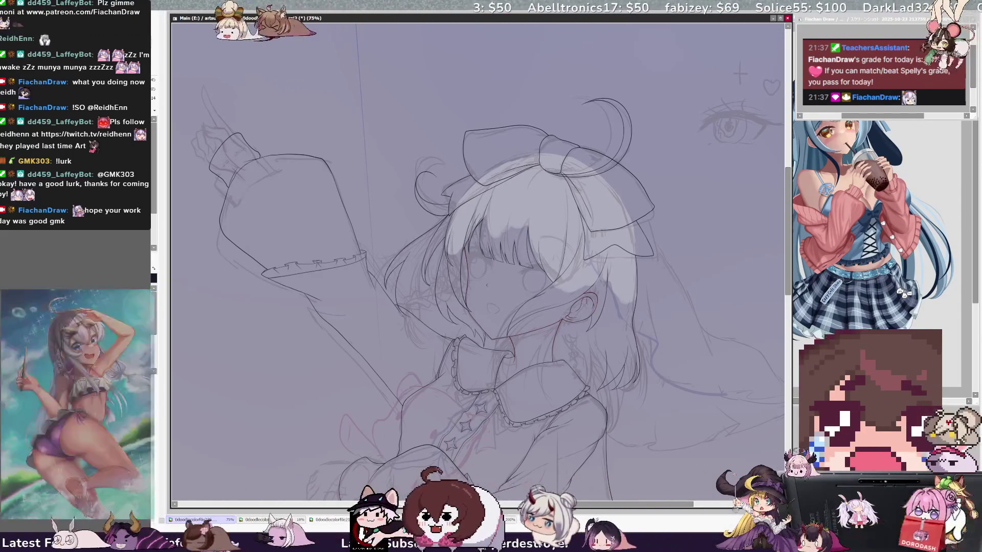
Skew the selected hair strands beside the face sideways, then zoom in on the face in red
drag(358, 307, 432, 335)
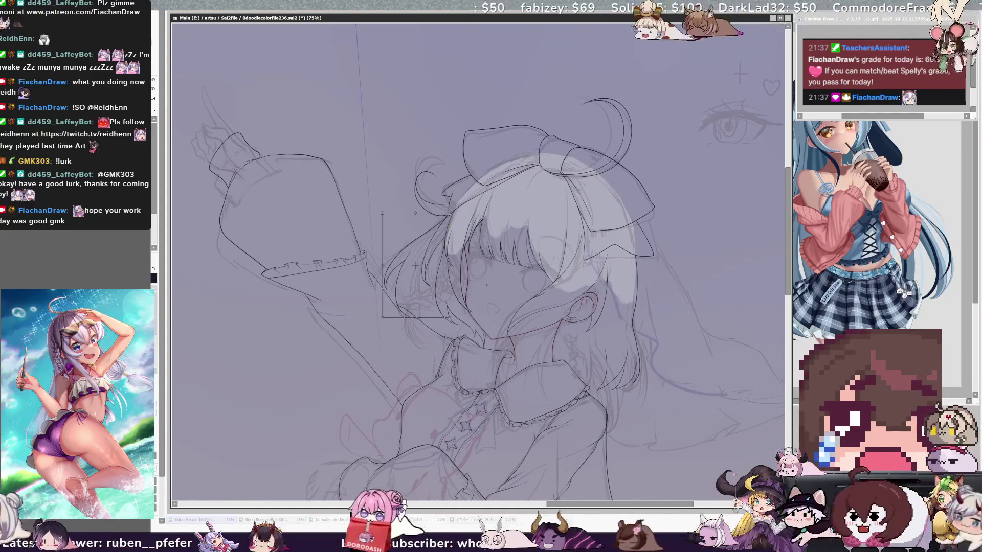
key(ctrl+plus)
drag(395, 336, 411, 330)
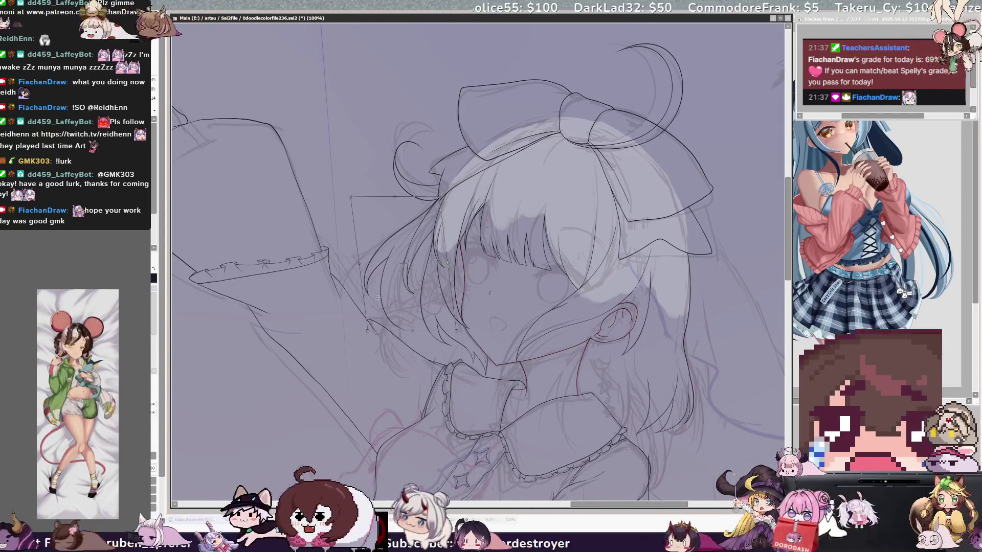
drag(434, 348, 427, 344)
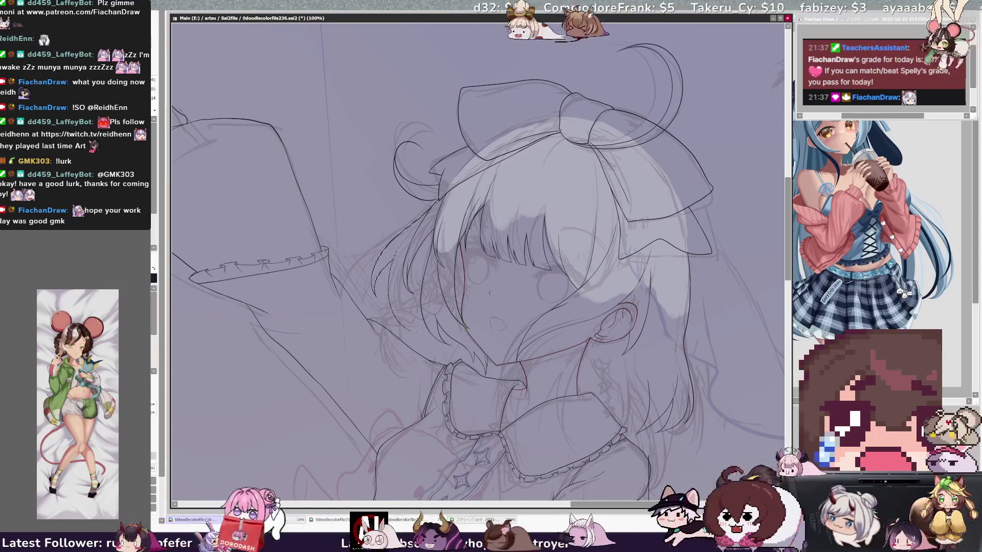
key(ctrl+d)
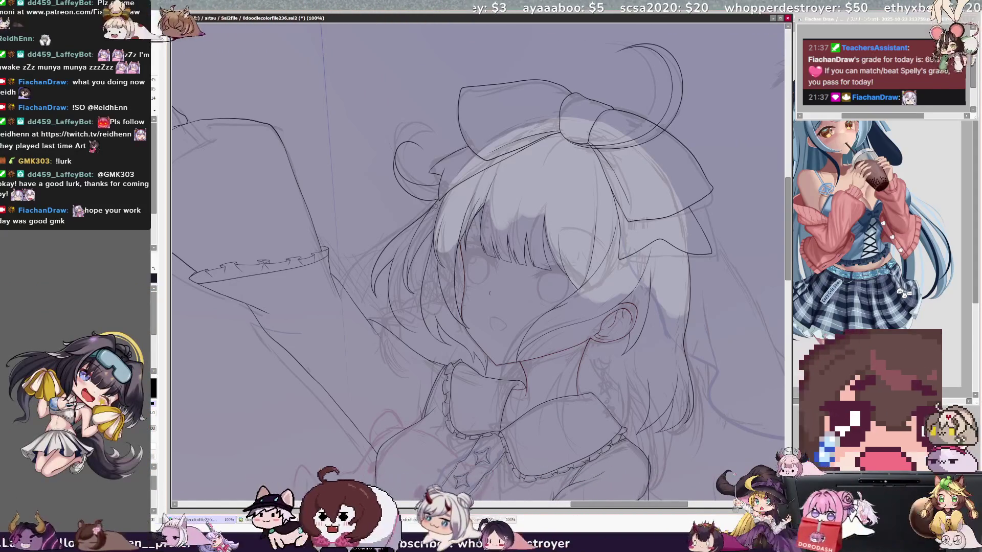
key(x)
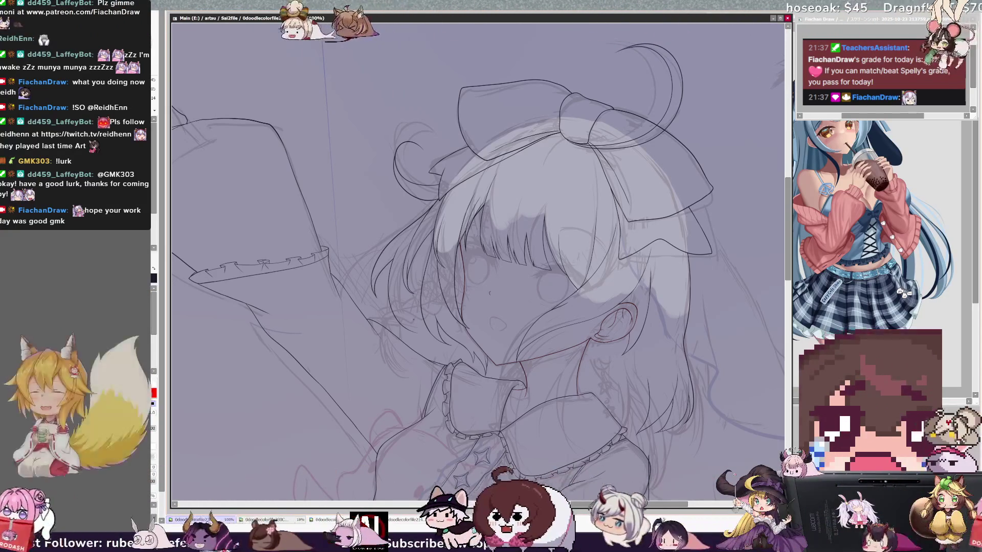
key(ctrl+plus)
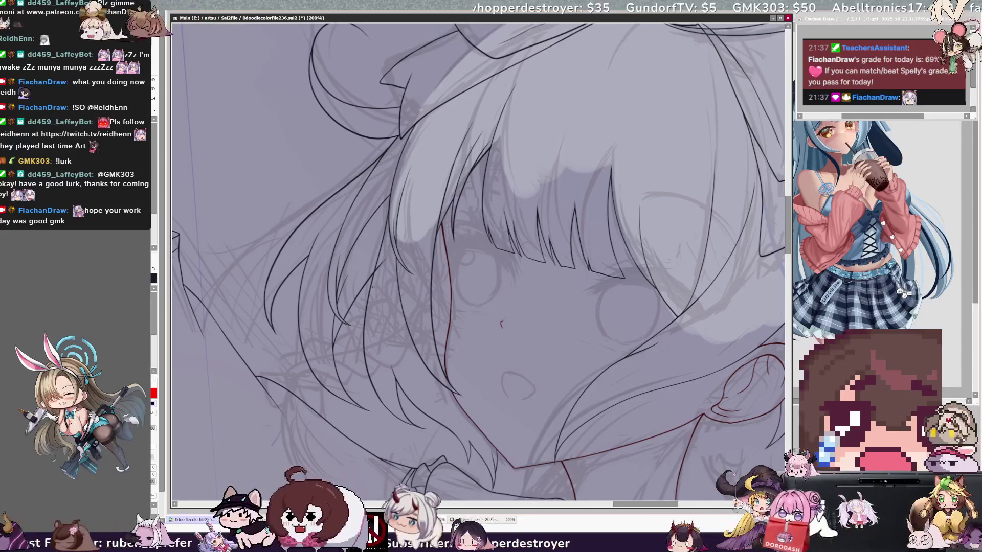
Swap the pen colour to red and zoom out to the whole figure at 59.4%
key(e)
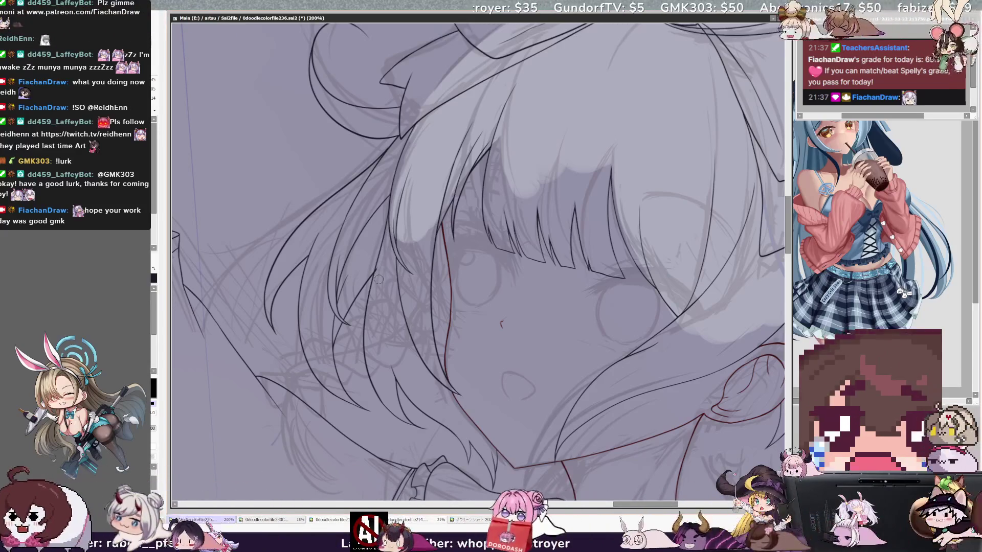
key(n)
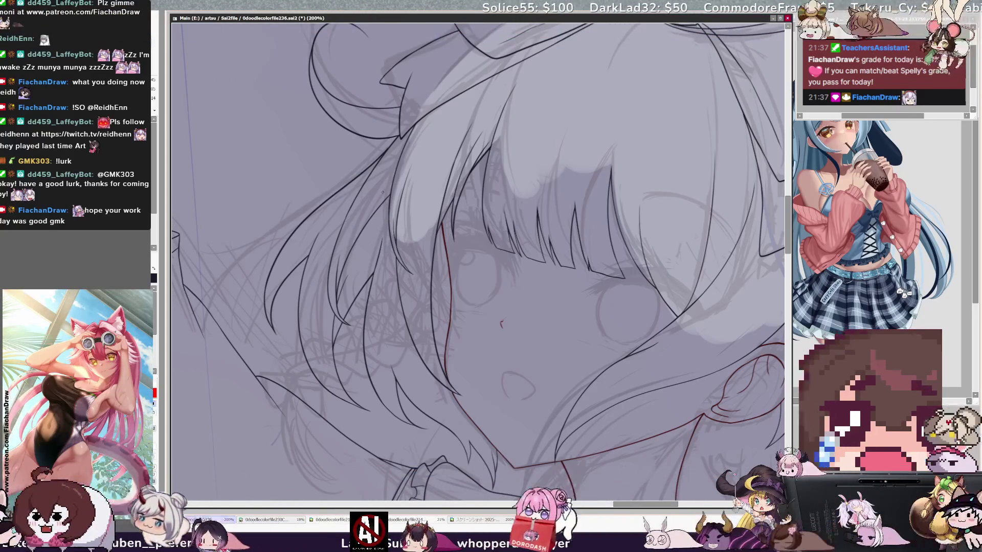
key(ctrl+minus)
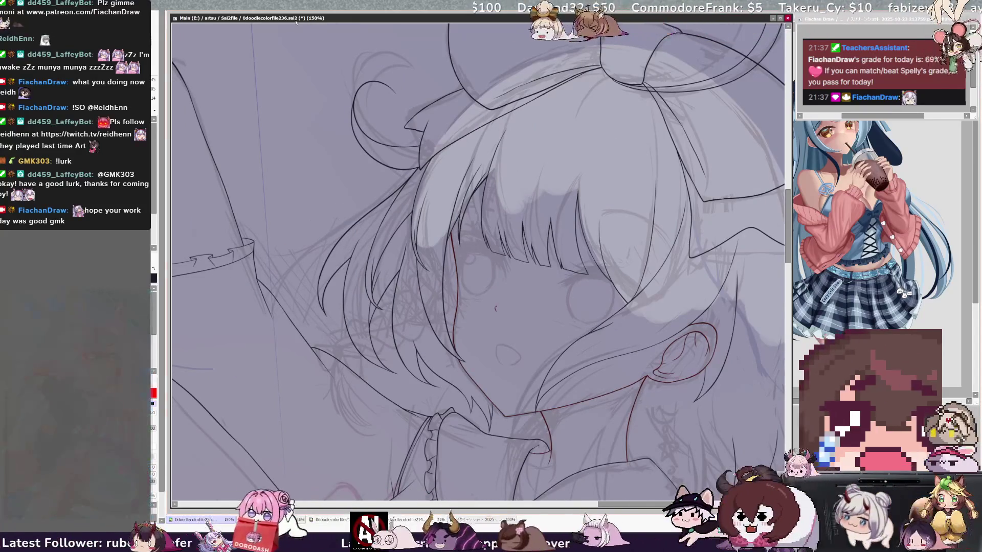
key(ctrl+minus)
key(ctrl+minus)
key(ctrl+minus)
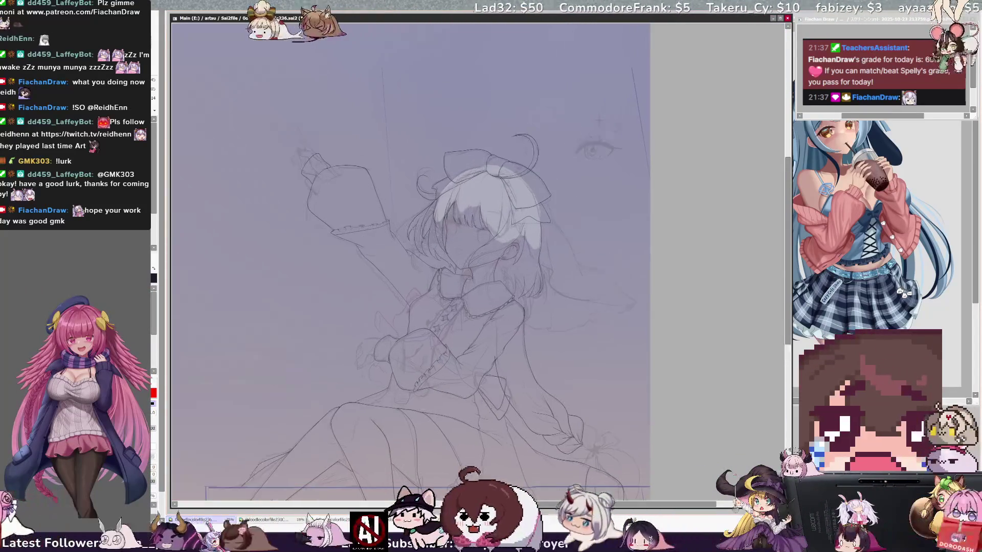
Zoom to 84% on the head and torso and mirror the view to check proportions
key(ctrl+plus)
key(ctrl+plus)
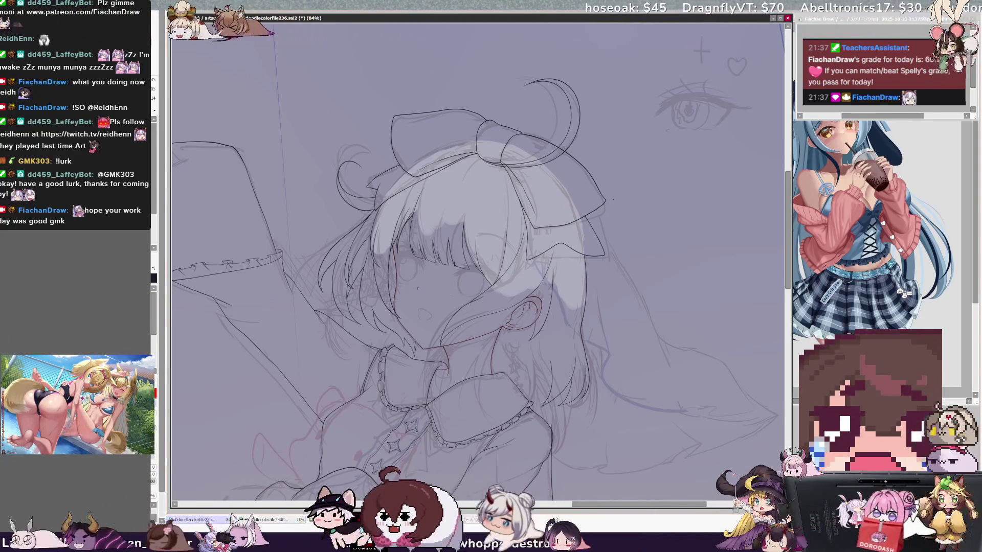
key(h)
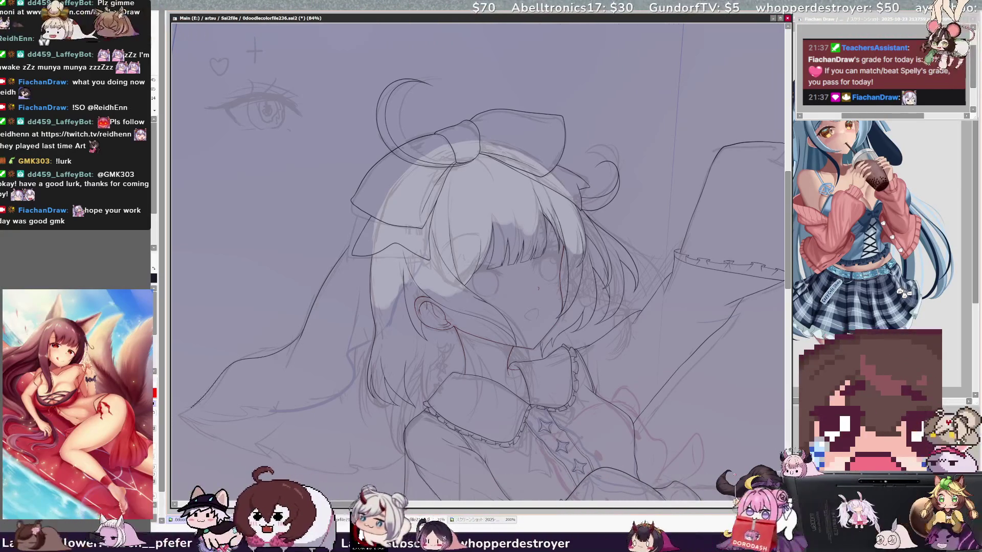
Toggle the horizontal flip while scrolling over the drawing, and enlarge the brush size
key(h)
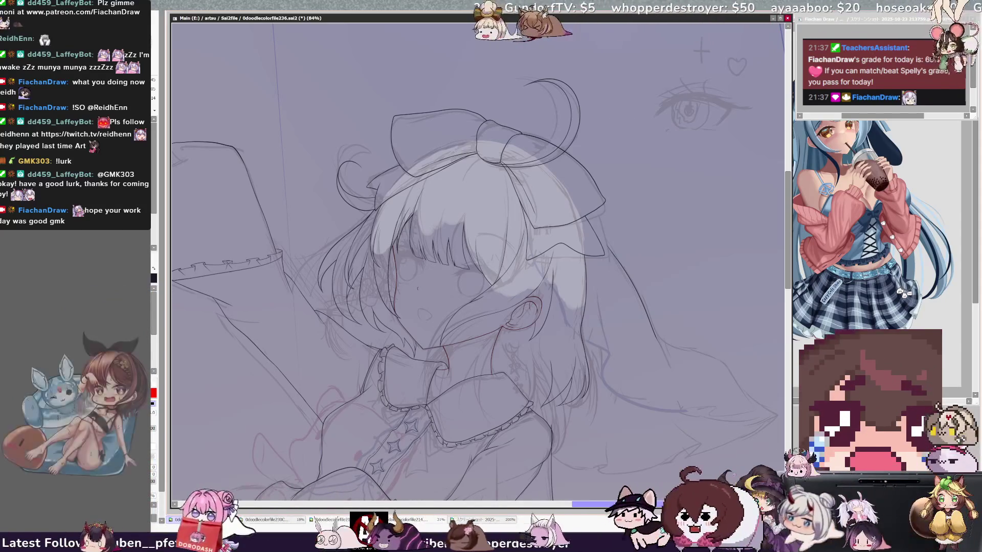
scroll(478, 260, down, 1)
scroll(478, 261, down, 1)
scroll(478, 260, down, 1)
key(h)
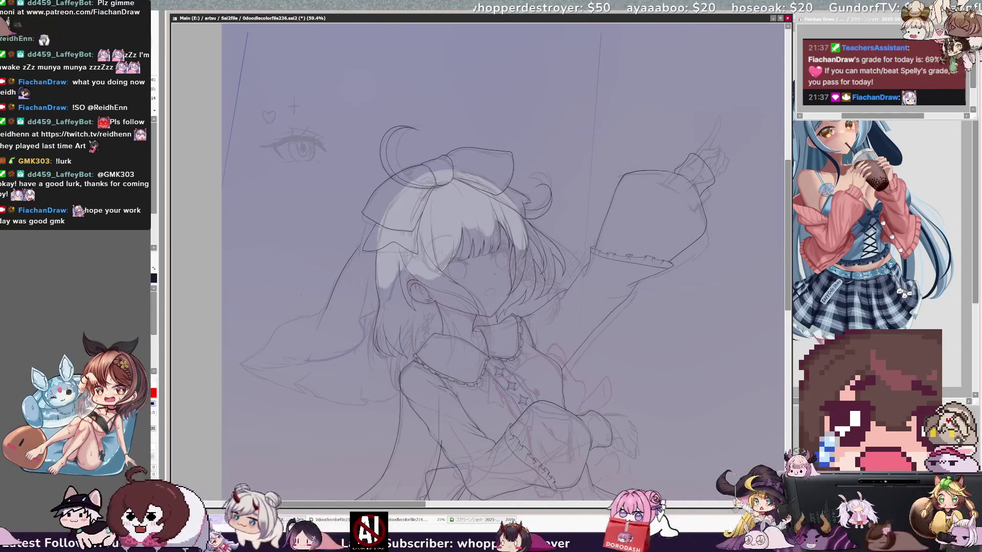
key(h)
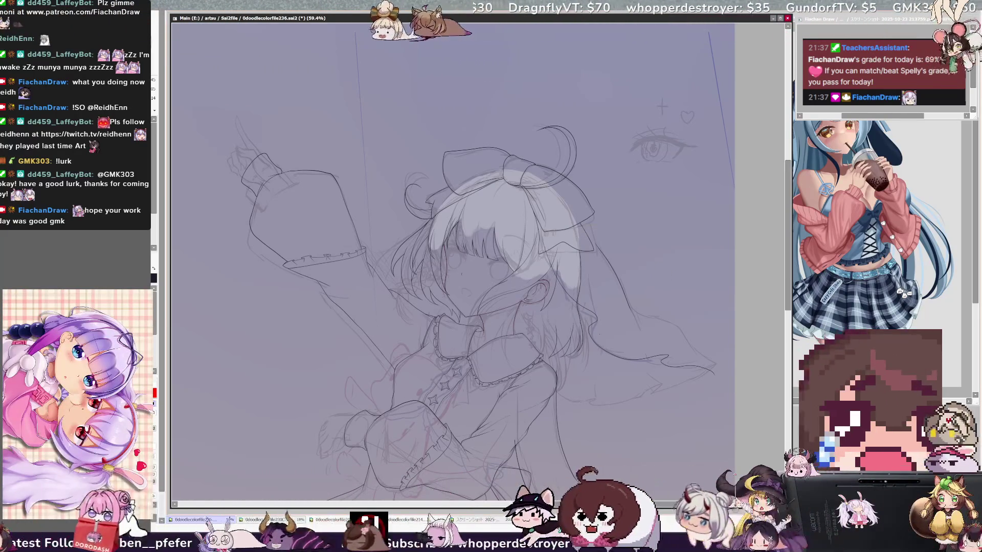
key(bracketright)
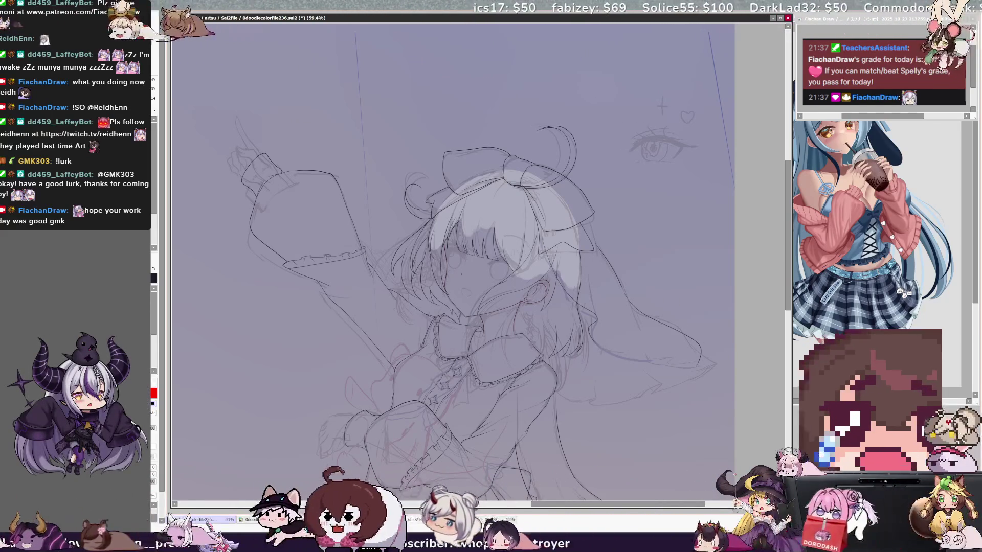
Mirror the view several times to check balance, then tilt it counter-clockwise
key(h)
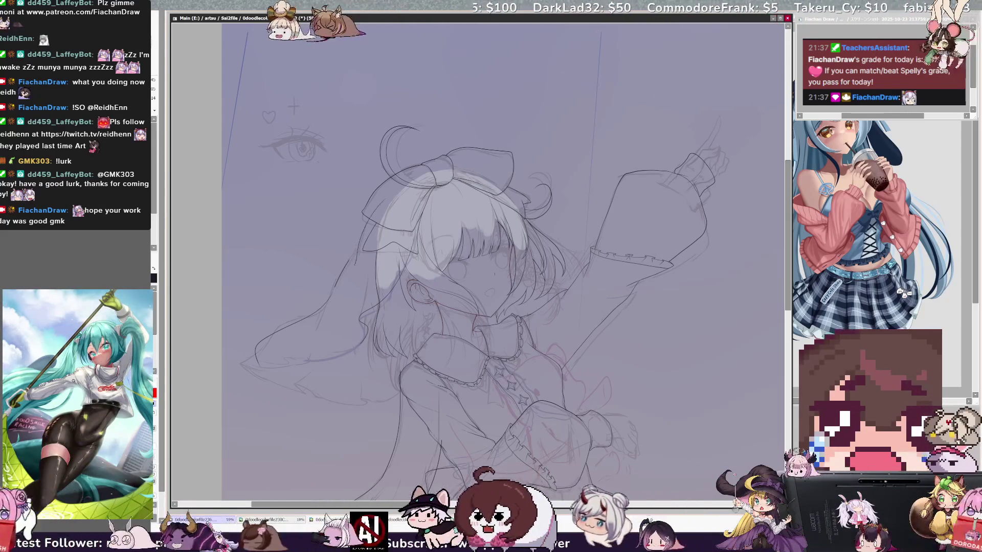
key(h)
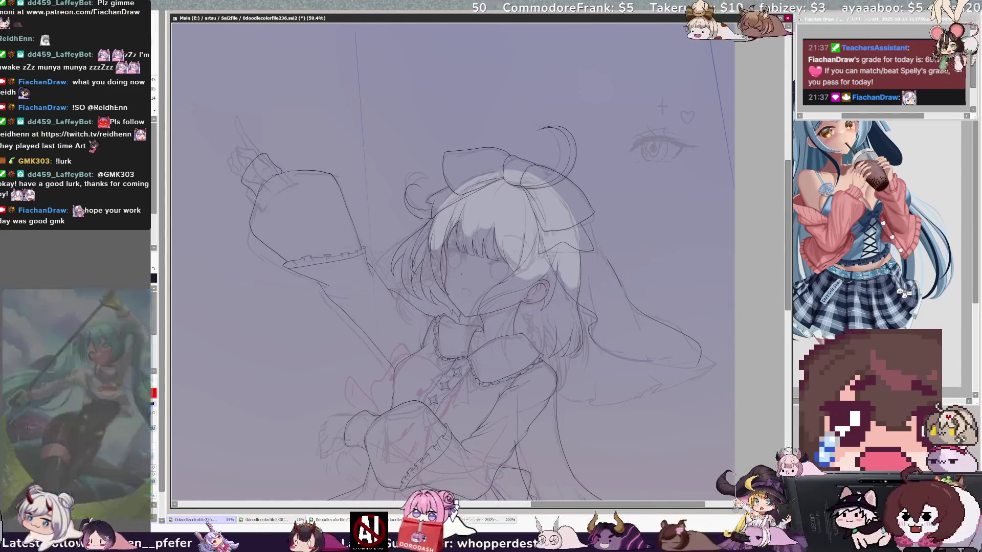
key(h)
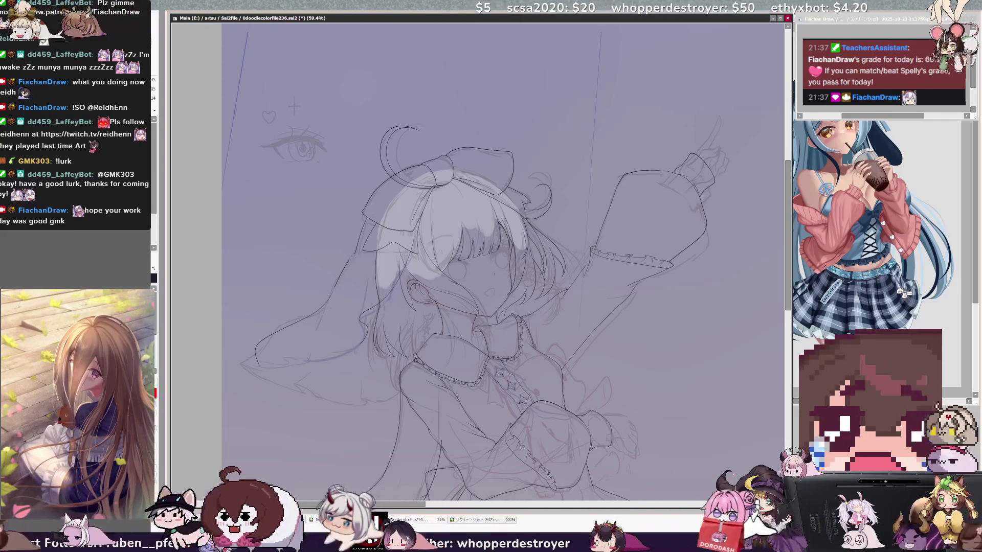
key(h)
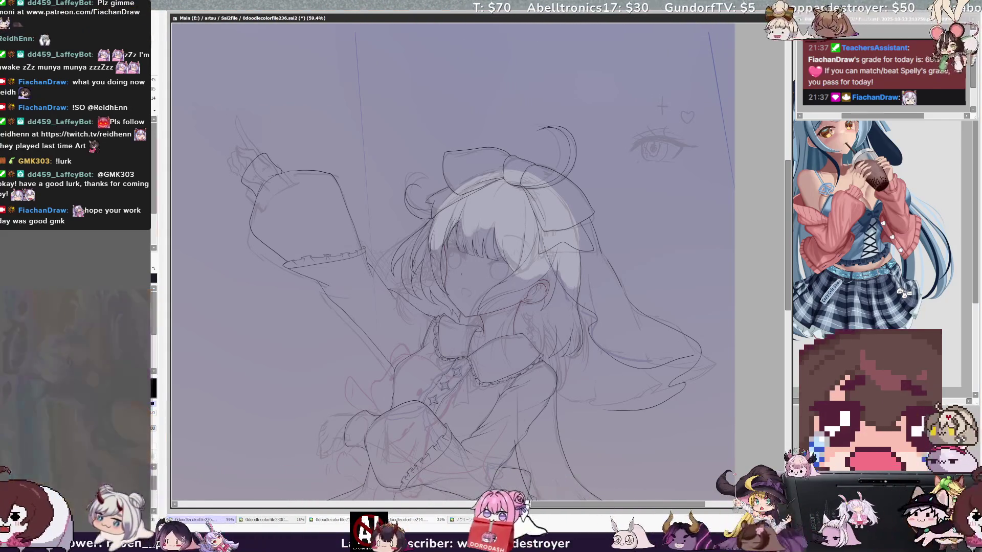
key(Delete)
key(Delete)
key(Delete)
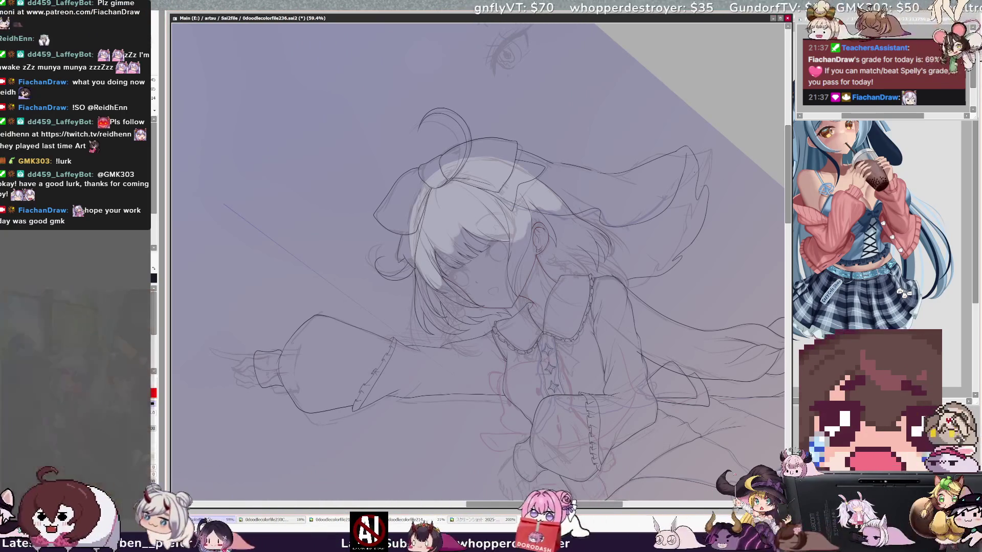
Zoom to 100%, pan to the head, and compare the long side hair mirrored and unmirrored
scroll(478, 261, up, 1)
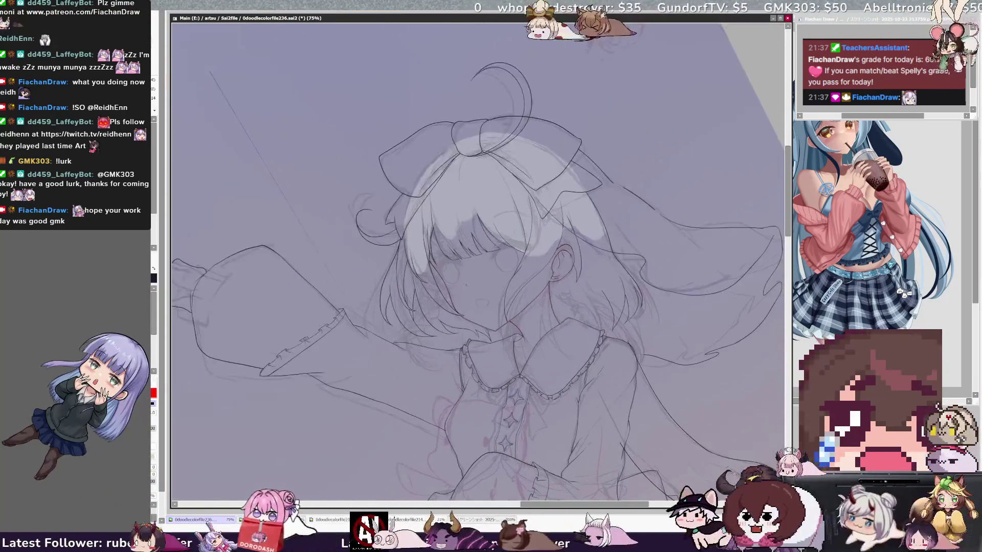
scroll(478, 260, up, 1)
drag(512, 205, 306, 353)
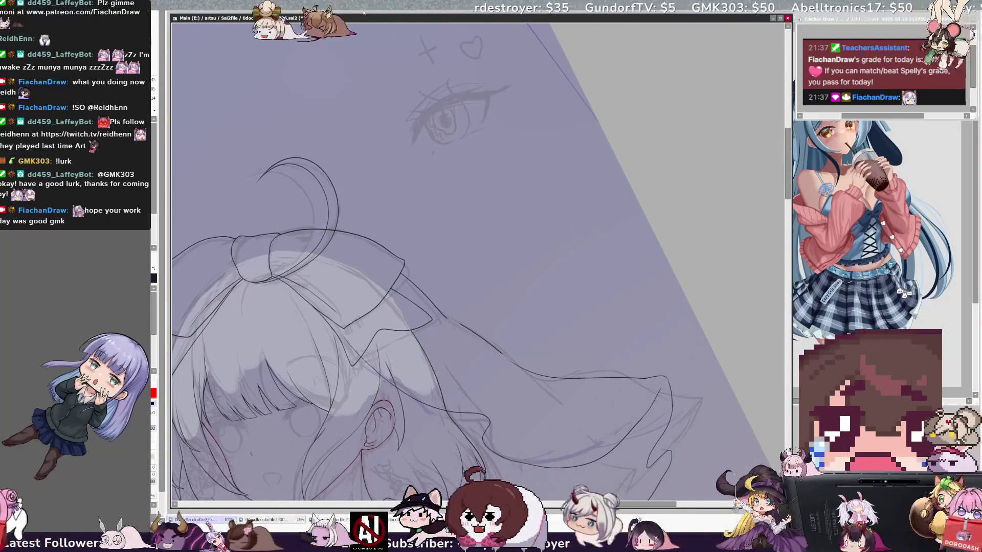
key(h)
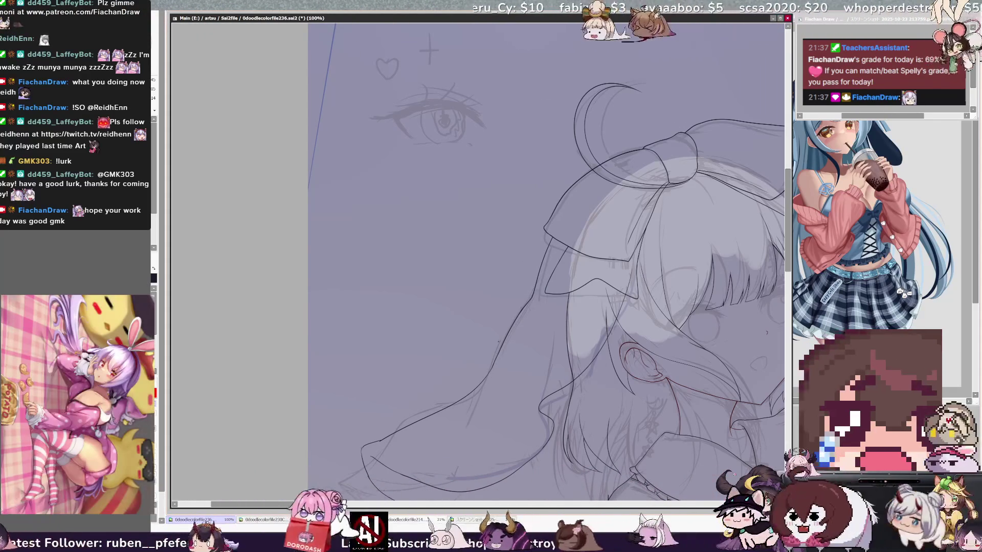
key(h)
scroll(788, 261, down, 2)
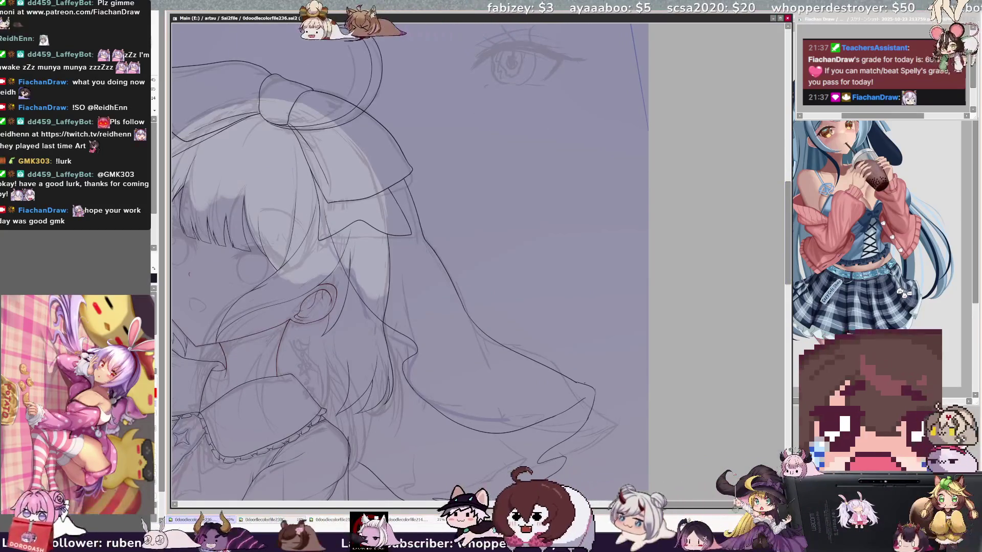
key(h)
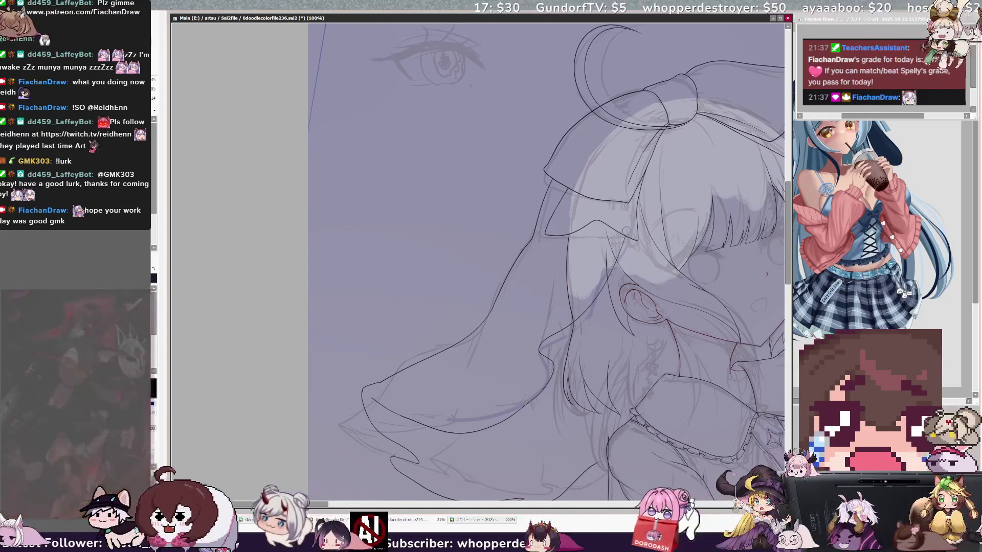
drag(789, 178, 789, 203)
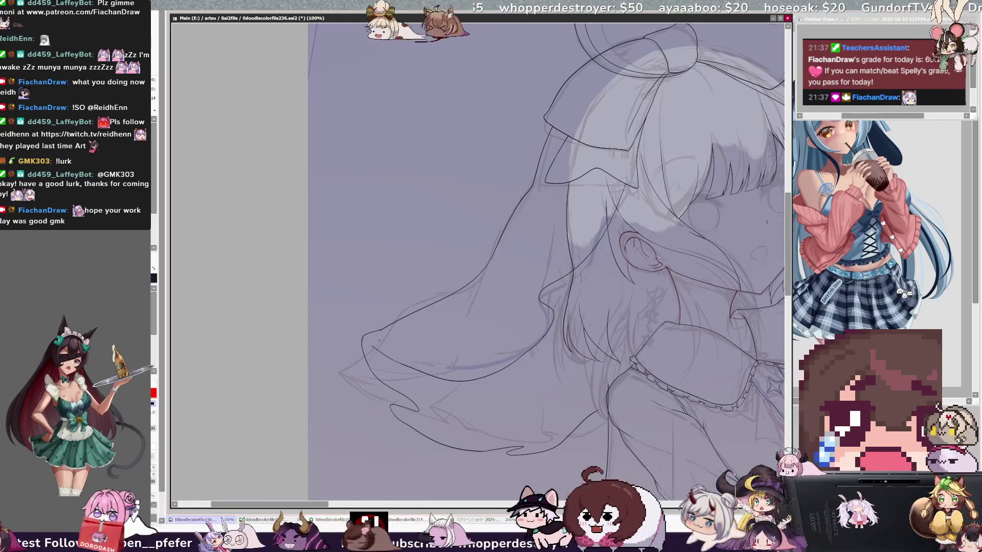
Tilt, straighten and mirror the view to check the veil hair, then tilt clockwise toward the sleeve hem
key(Delete)
key(Delete)
key(Delete)
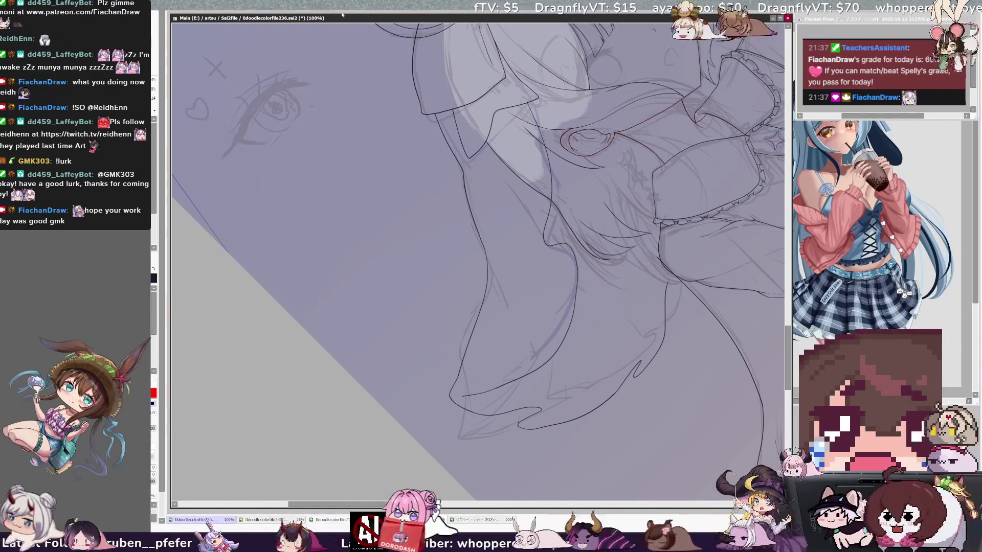
key(Home)
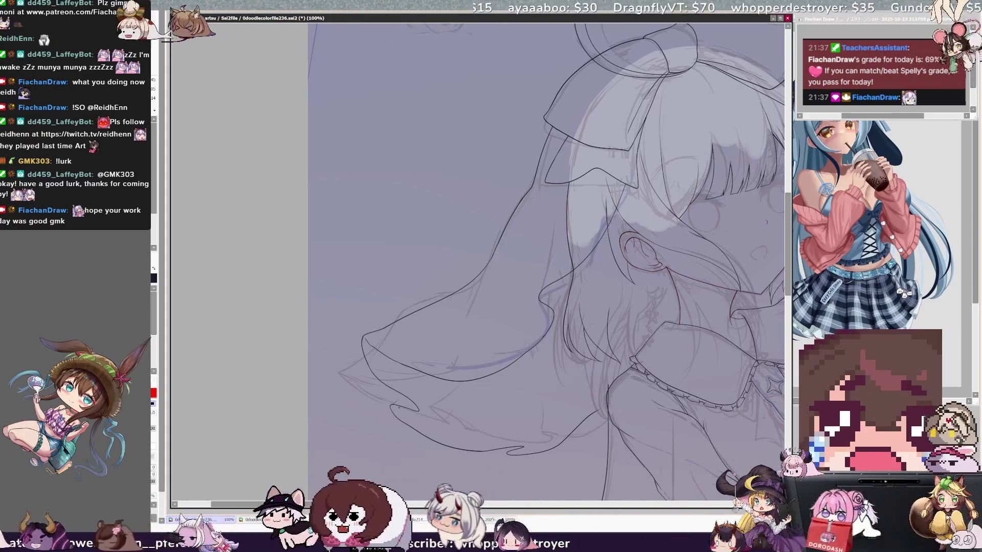
key(h)
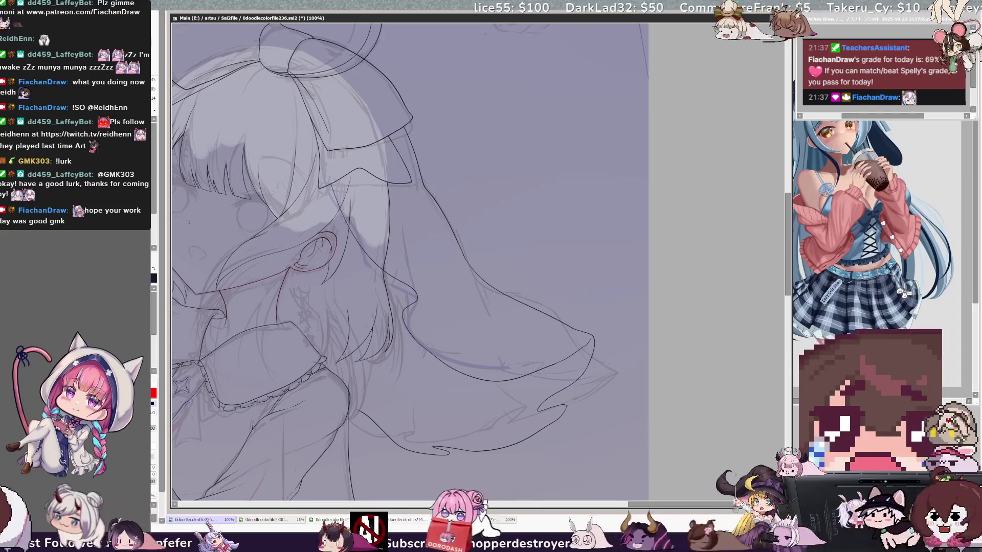
key(h)
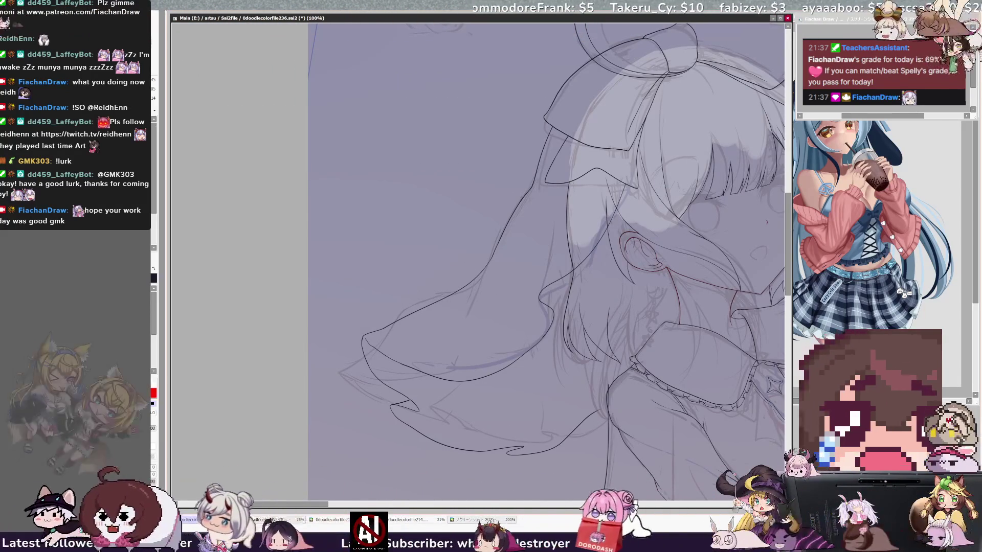
key(h)
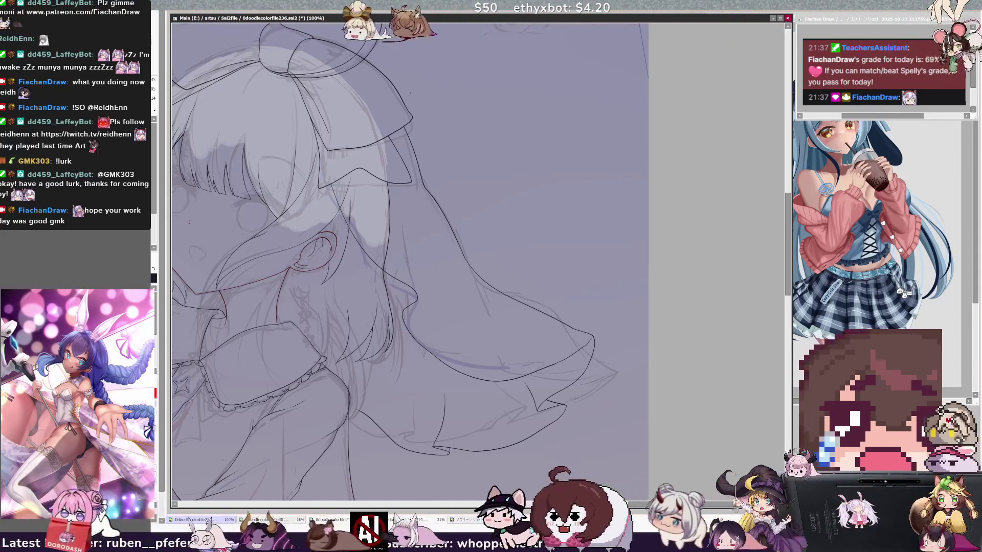
key(End)
key(End)
key(End)
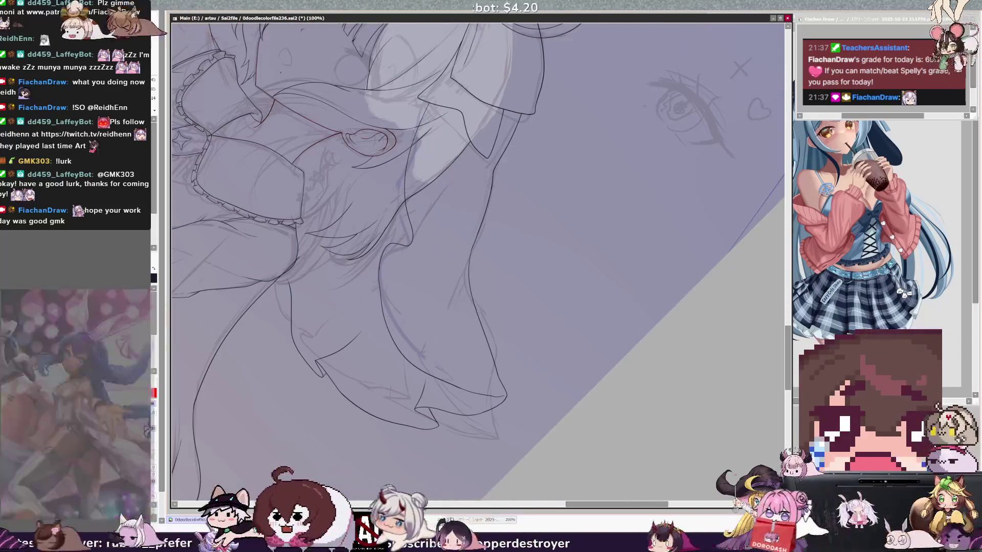
scroll(278, 451, up, 2)
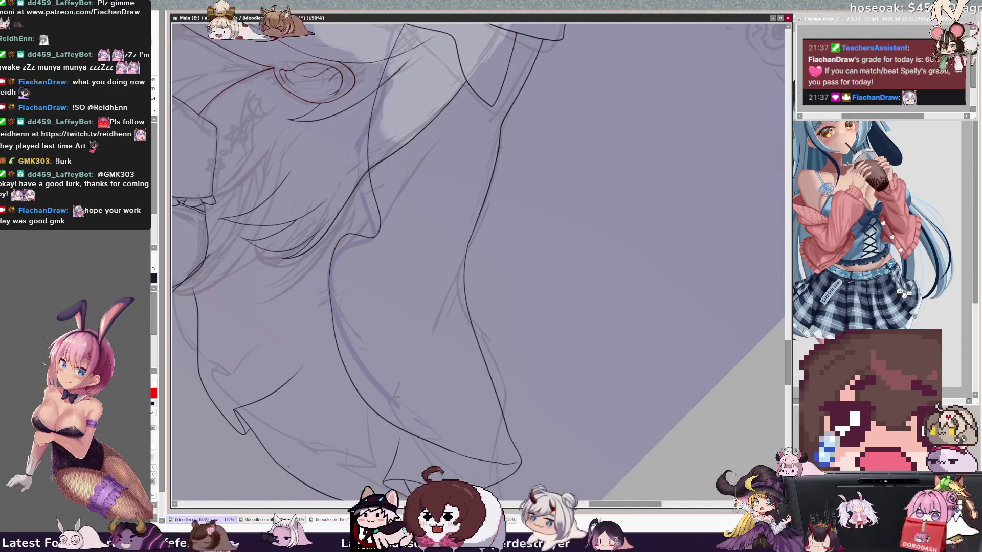
Zoom out to 75%, reset the canvas rotation upright, and pan to frame the girl's upper body
scroll(478, 261, down, 2)
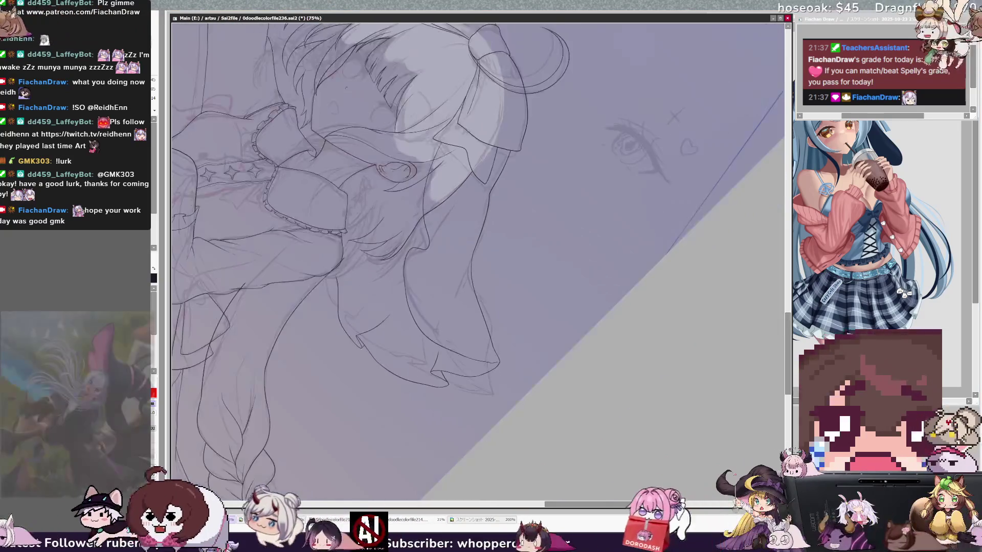
key(Home)
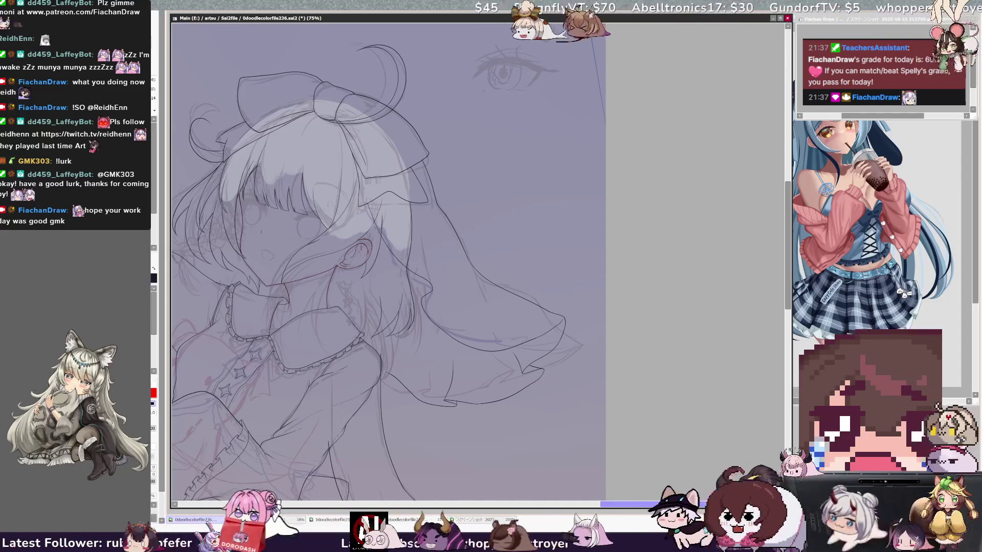
drag(602, 367, 763, 367)
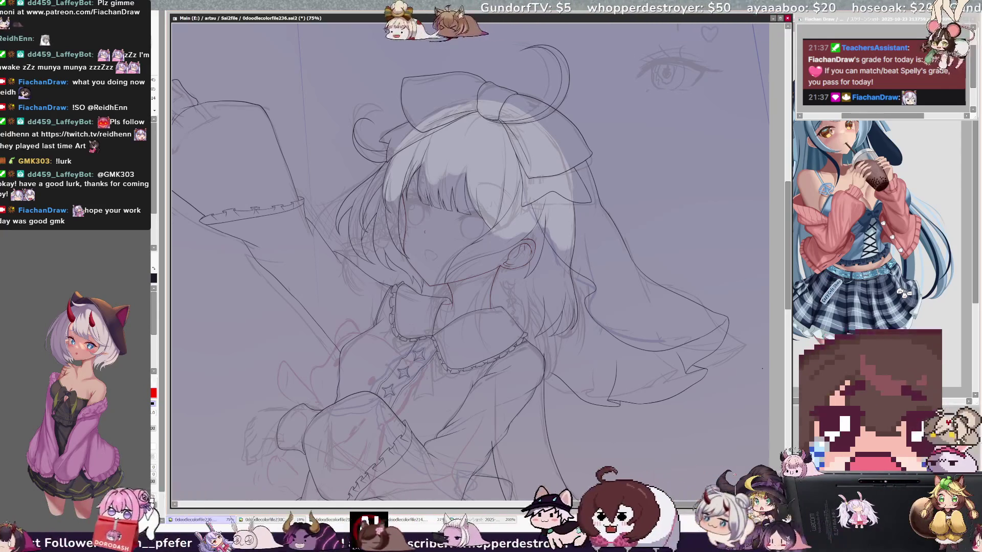
scroll(470, 260, down, 3)
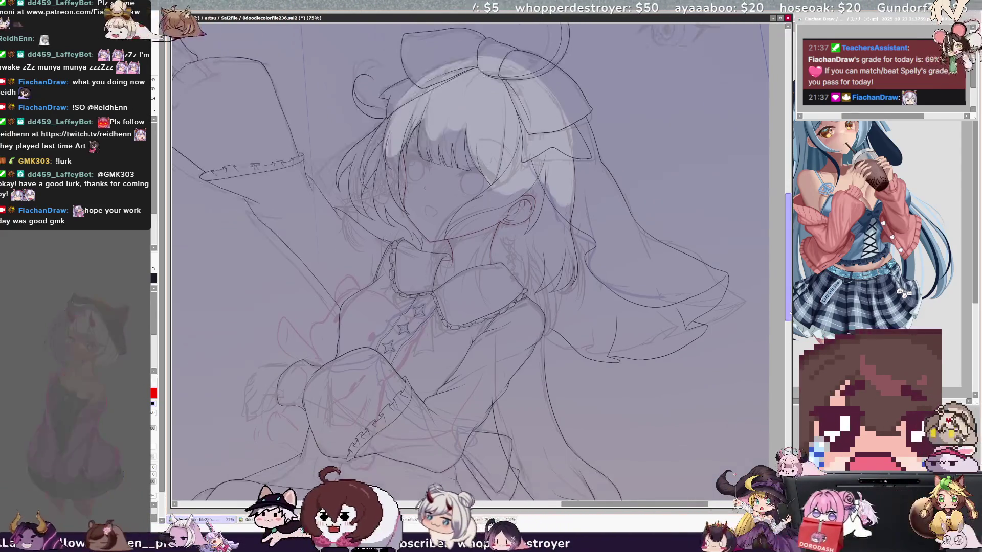
Temporarily hide and restore the sketch lines around the face to check the inking
scroll(469, 261, down, 3)
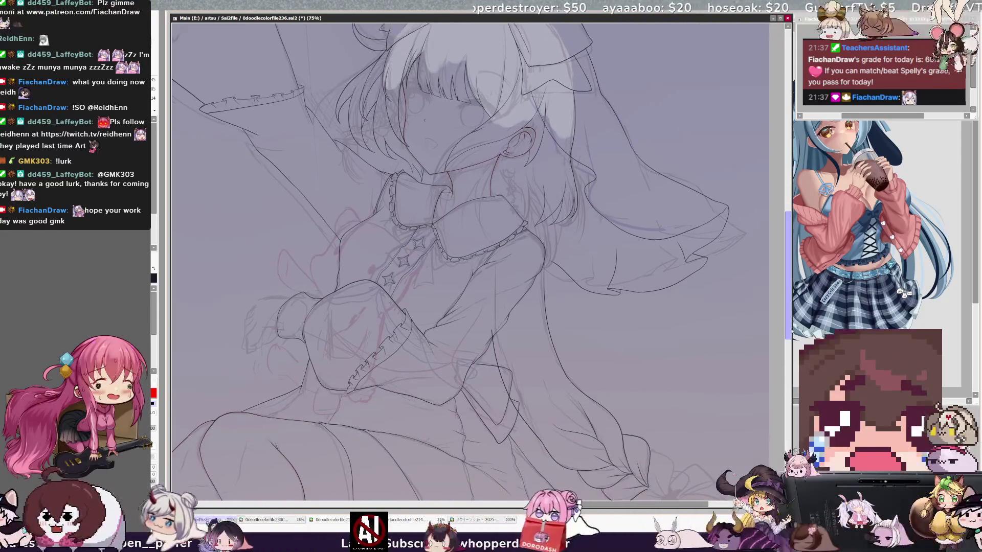
scroll(469, 261, up, 3)
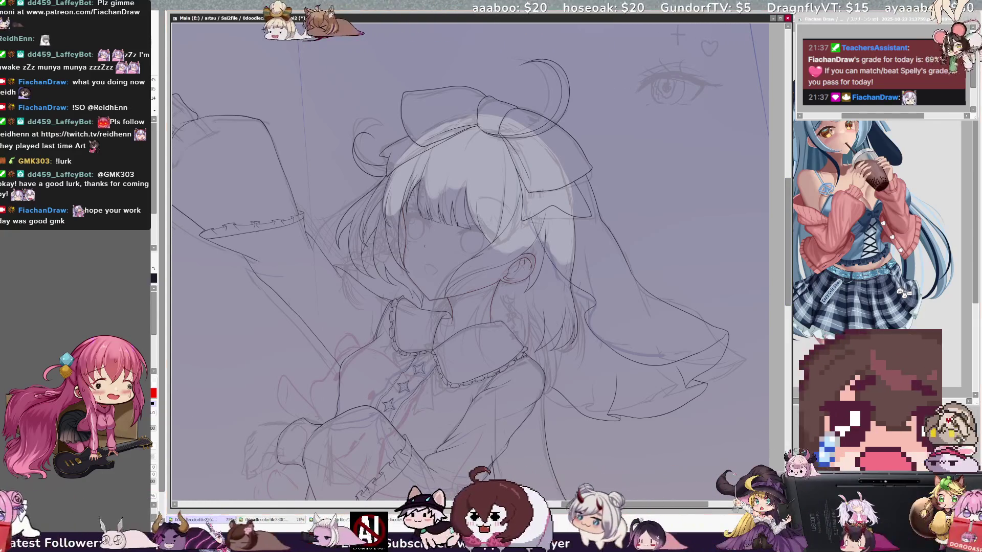
key(ctrl+z)
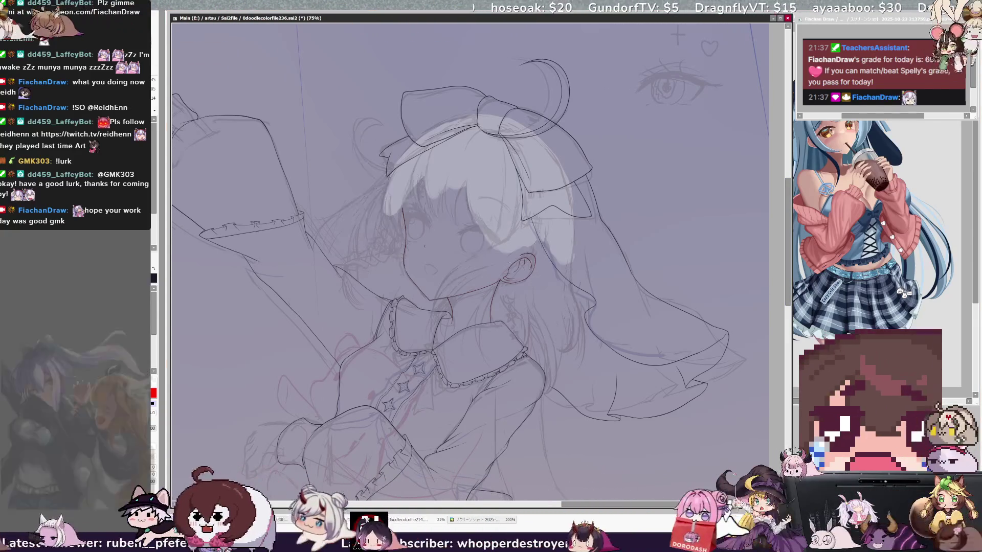
key(ctrl+y)
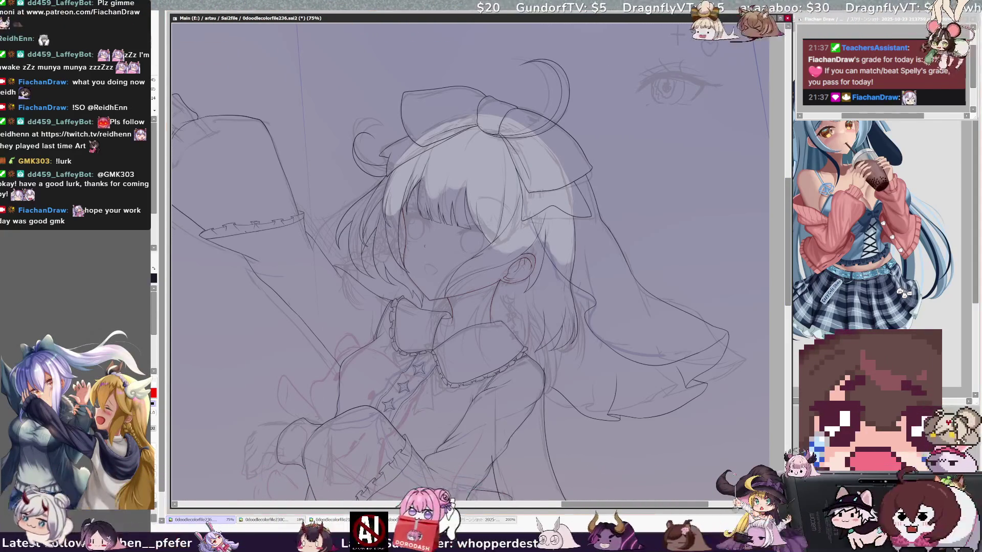
Swap the drawing colour from black to red and zoom out over the full drawing
key(x)
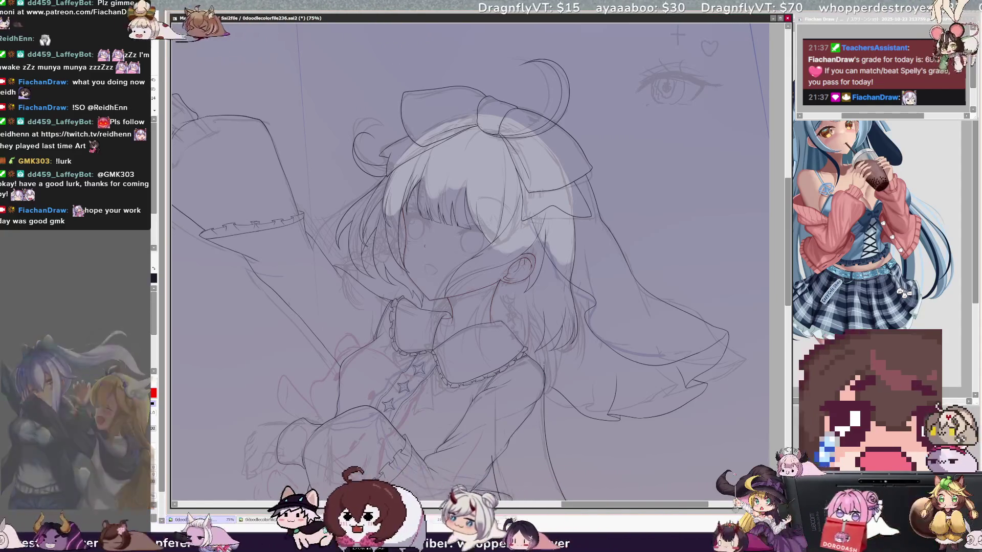
key(x)
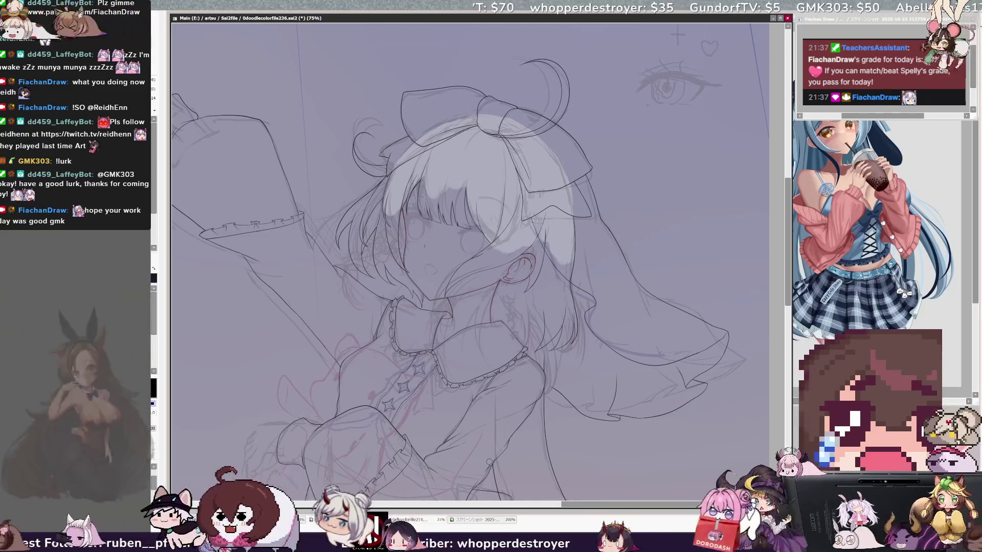
key(x)
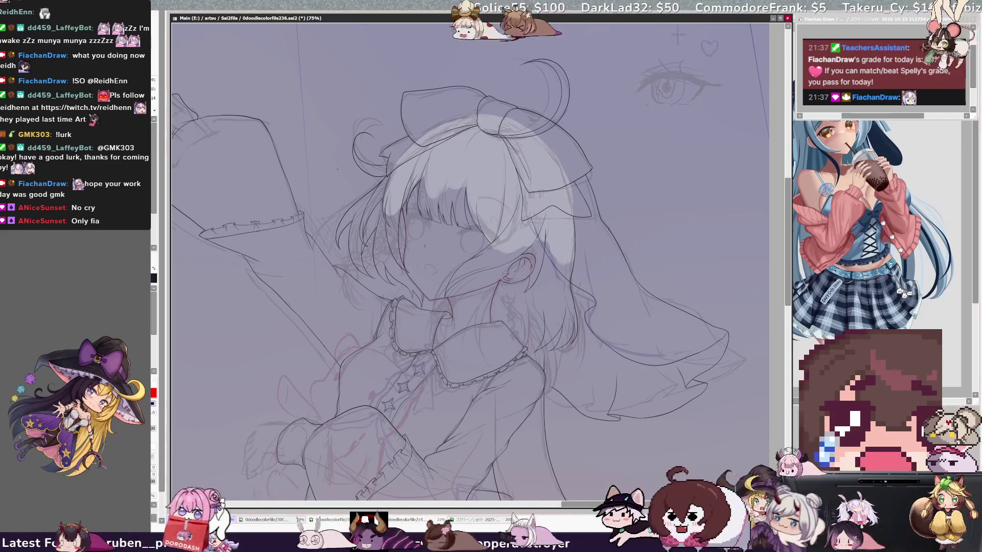
scroll(471, 261, down, 5)
scroll(470, 260, up, 3)
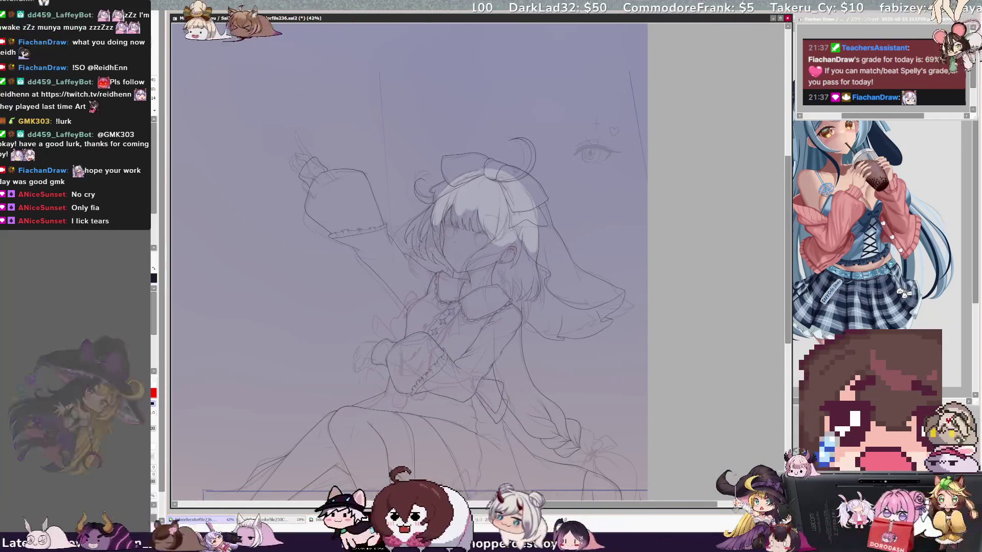
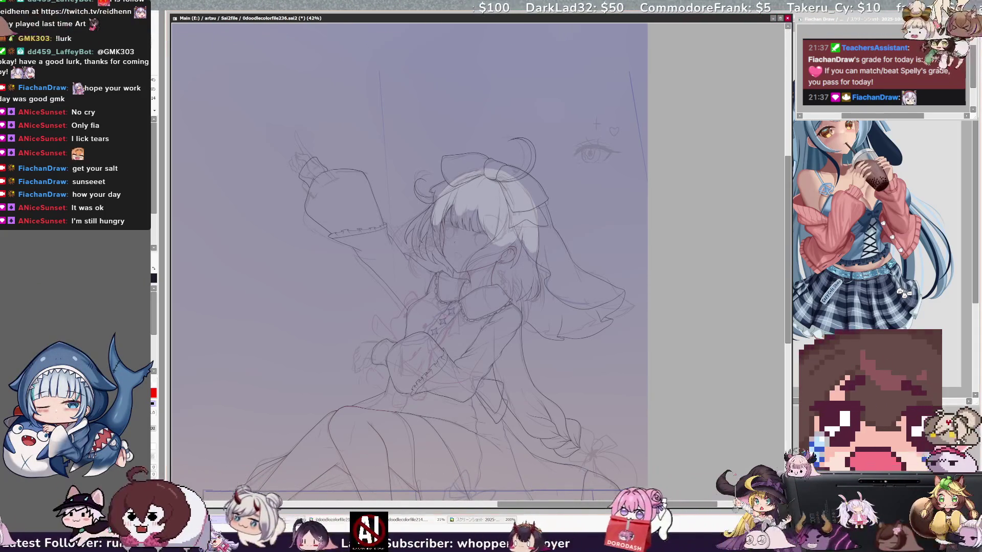
Pan onto the girl's head, mirror the view horizontally, and zoom to 200% on the ear and collar
key(ctrl+plus)
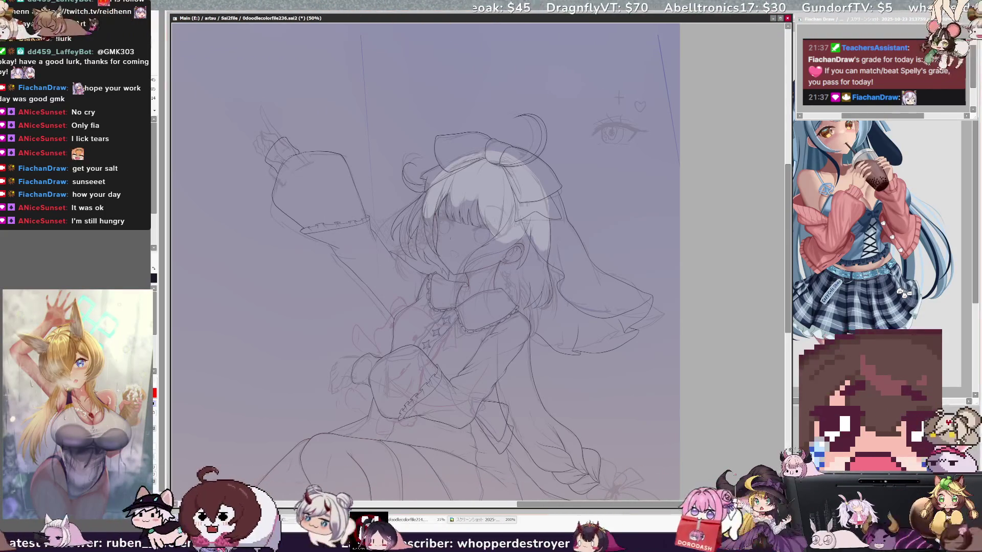
key(ctrl+plus)
drag(478, 262, 377, 170)
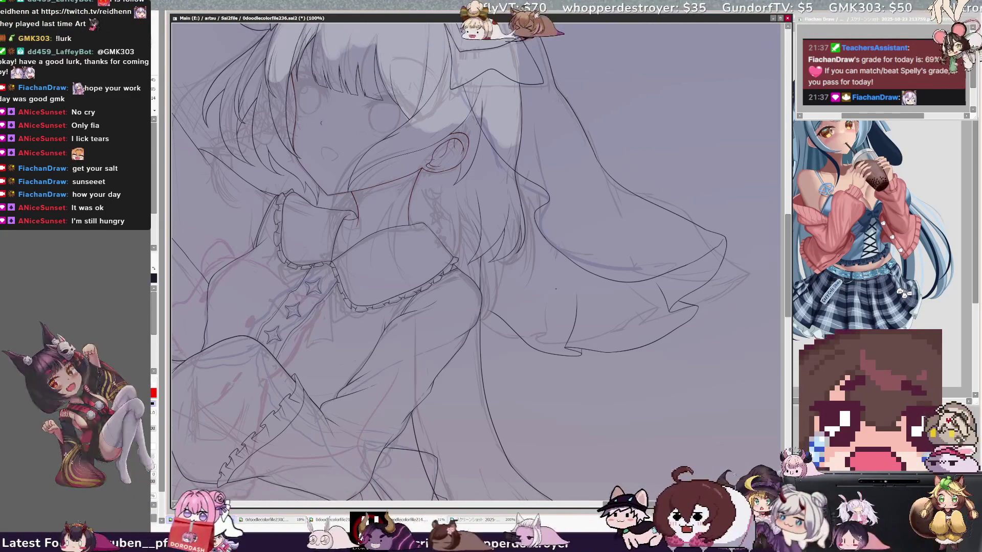
drag(556, 289, 596, 288)
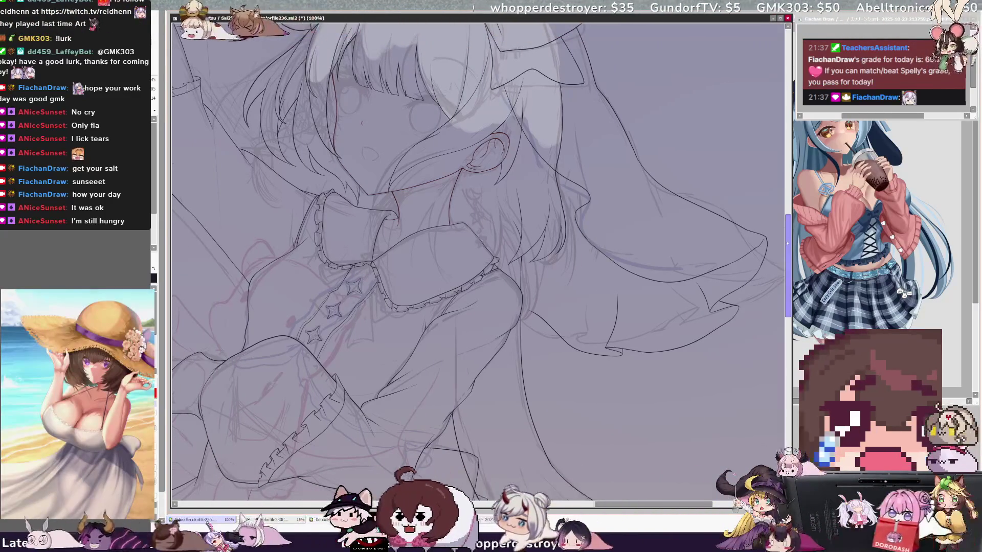
scroll(478, 261, up, 3)
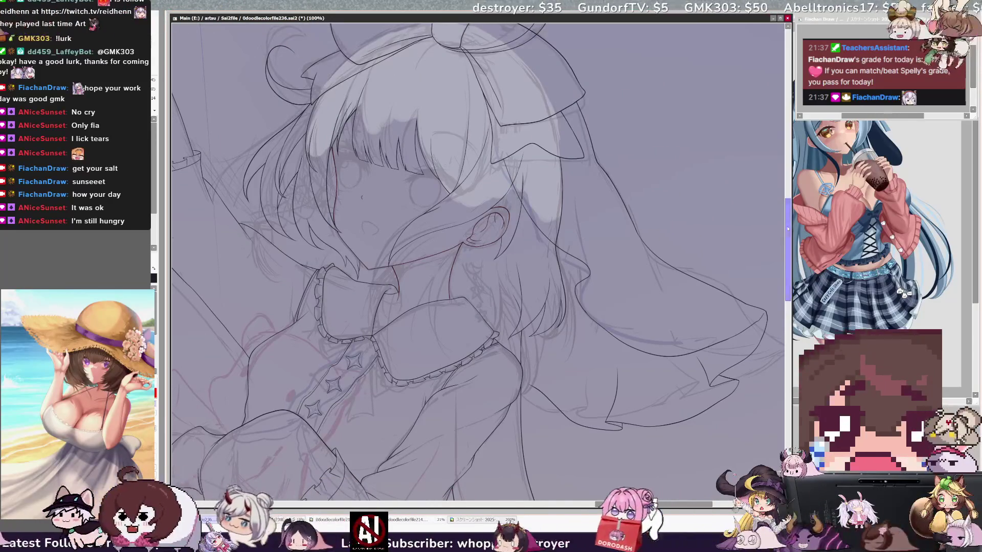
key(h)
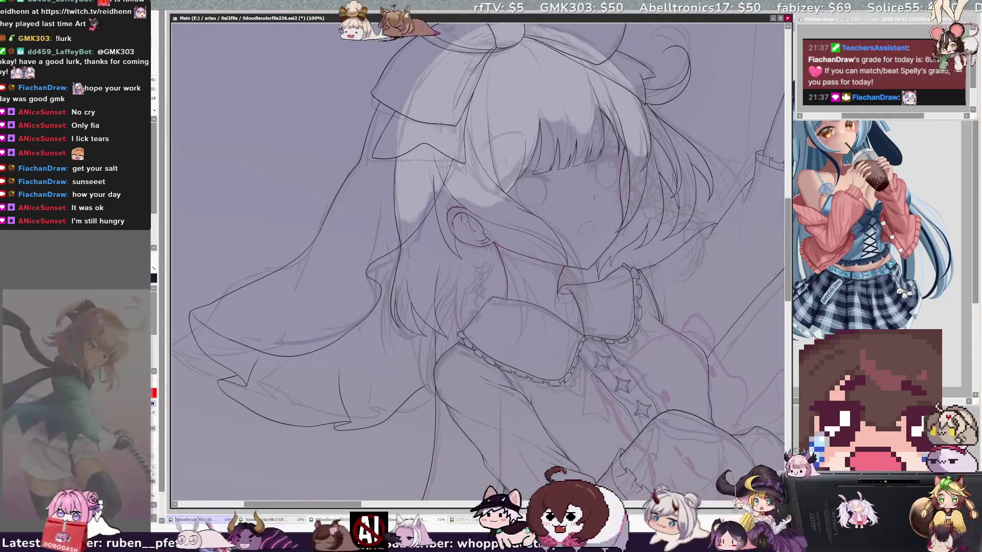
key(ctrl+plus)
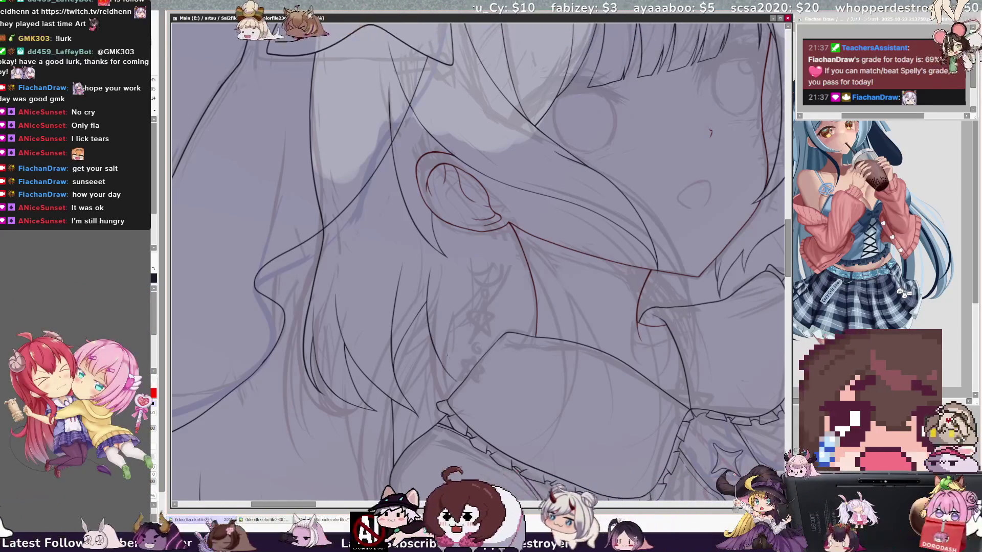
Ink a short curved hair line near the collar on Layer4, checking it with the horizontal flip
drag(459, 381, 487, 391)
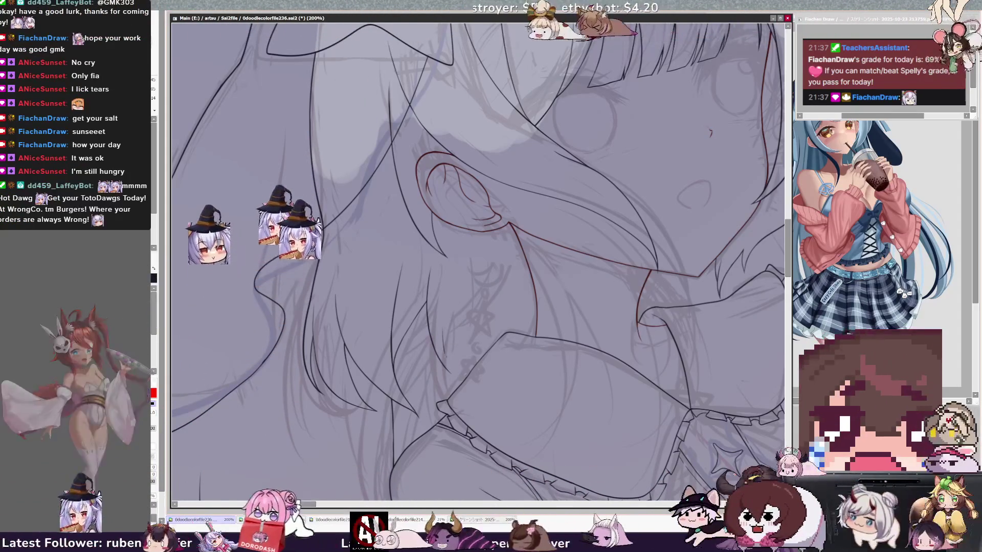
key(h)
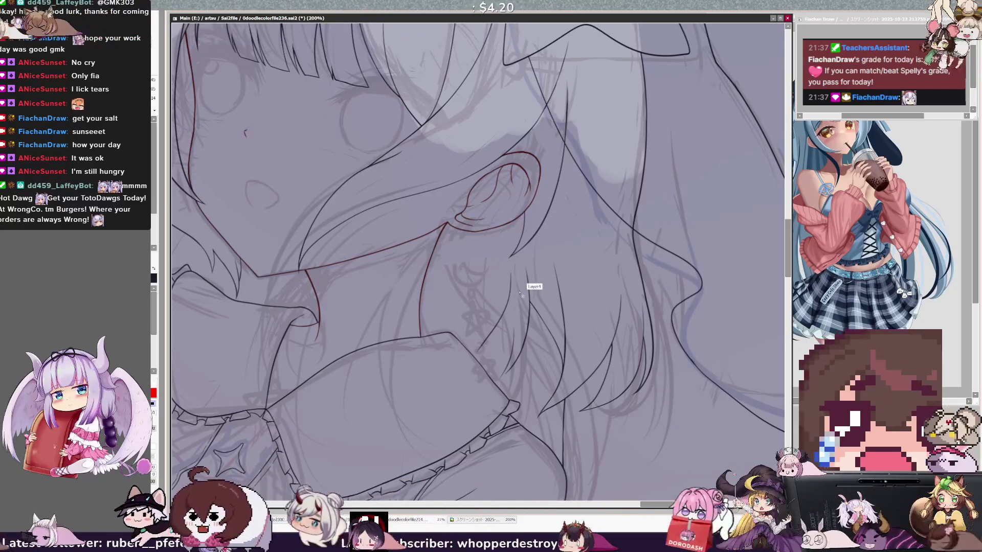
key(h)
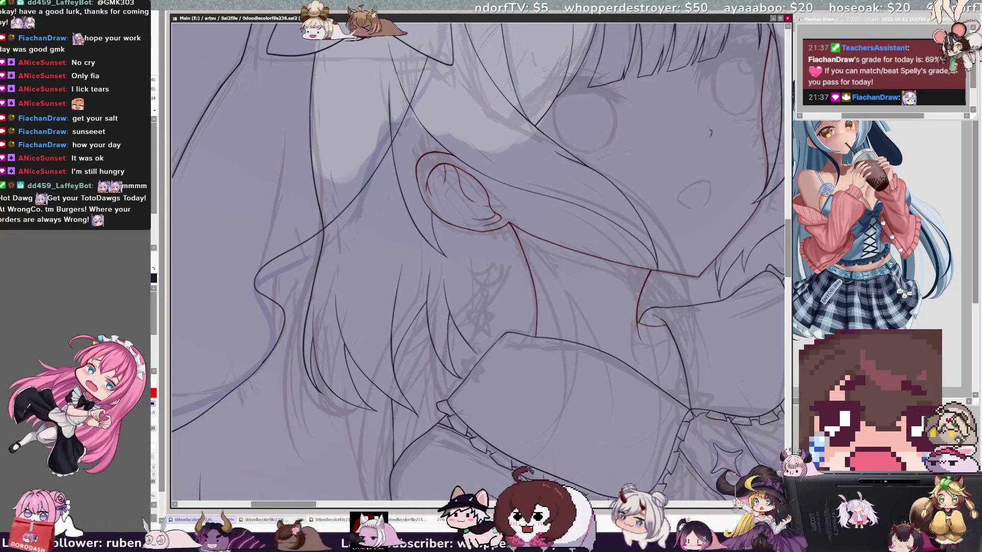
key(h)
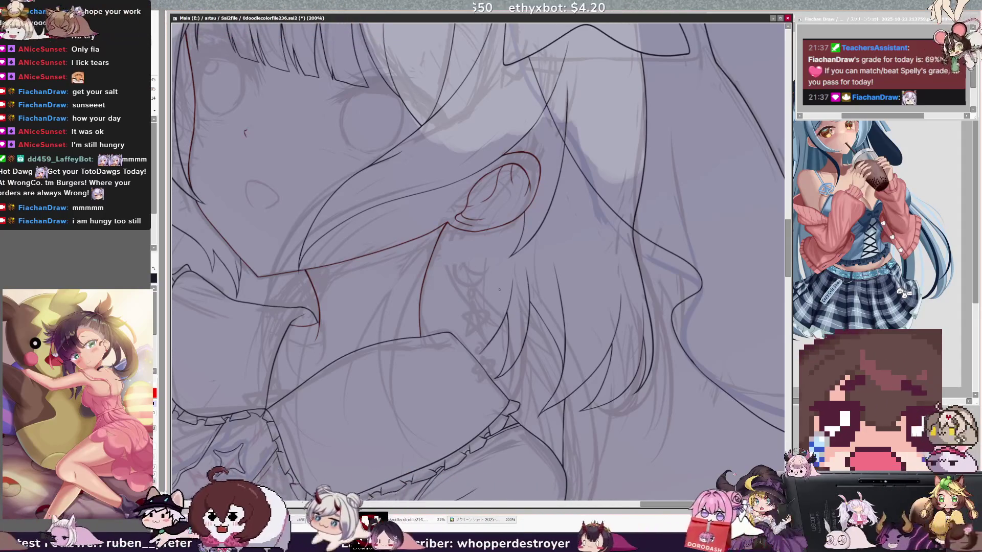
key(h)
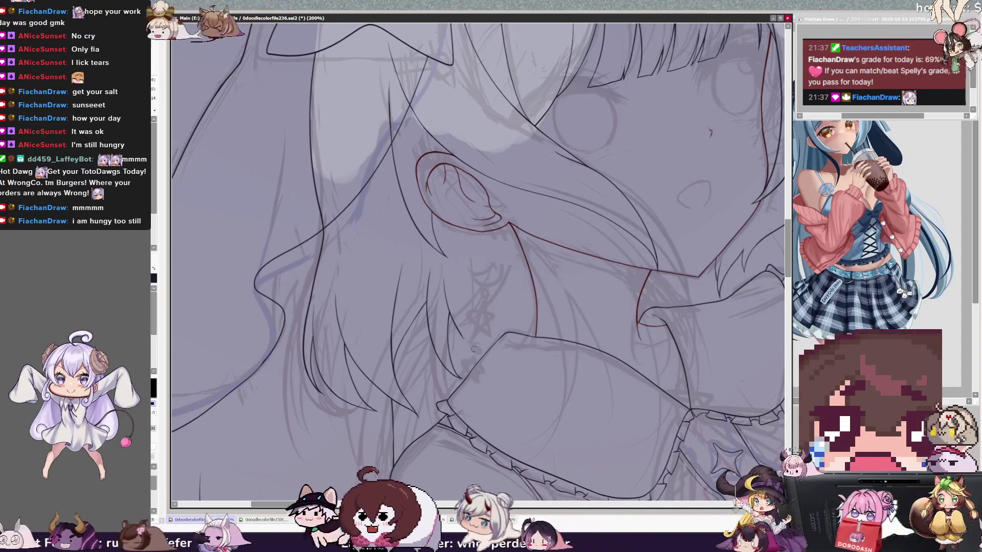
Swap the colour to red, check the lines with repeated view flips, and zoom to 300%
key(x)
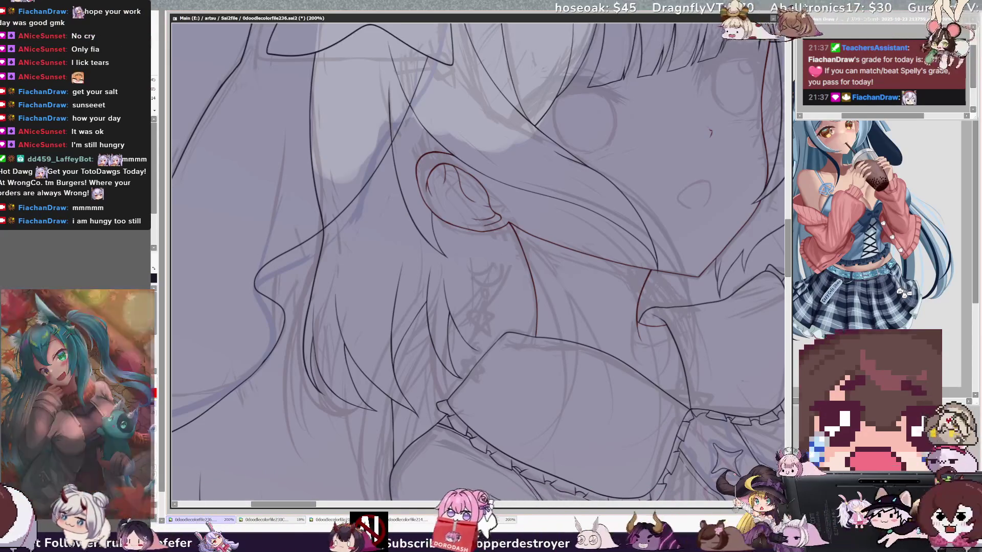
key(h)
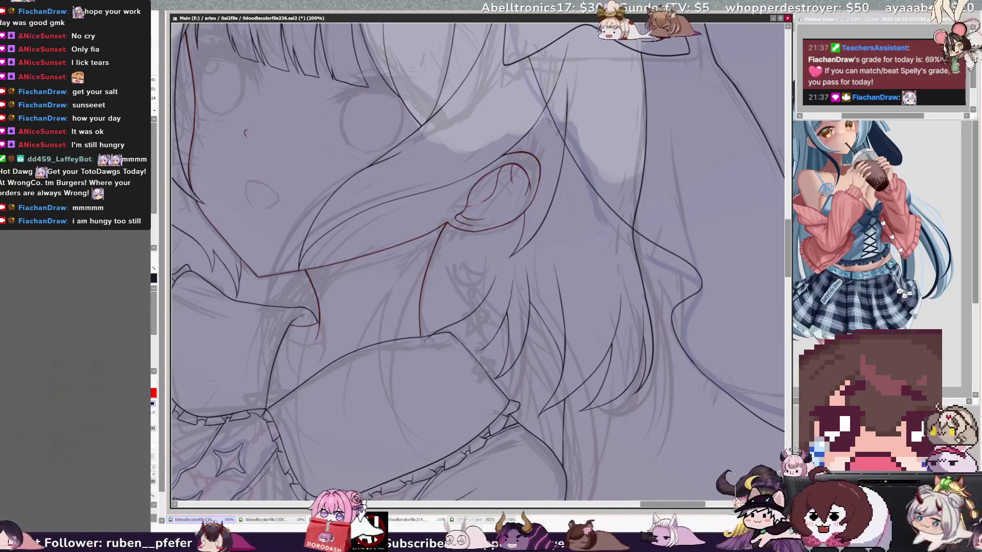
key(h)
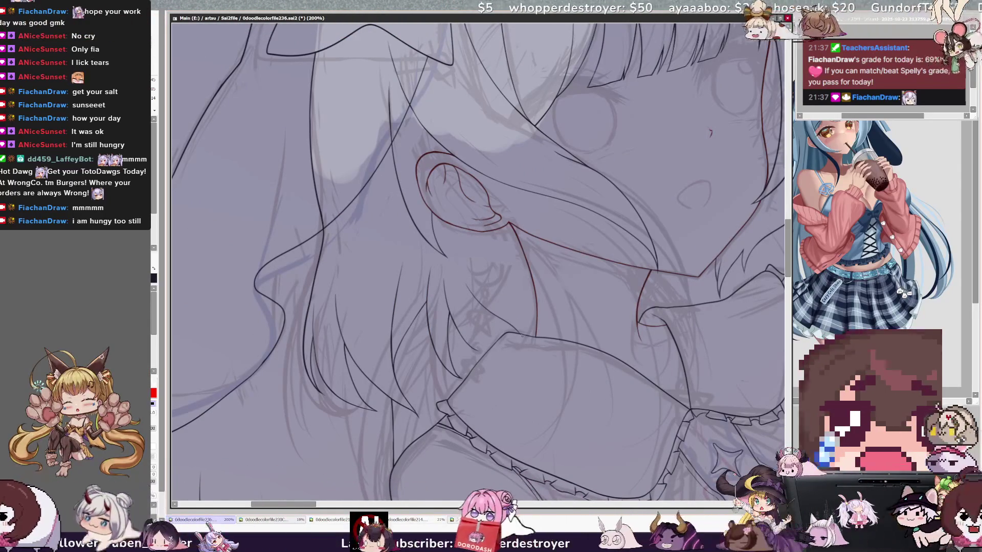
key(h)
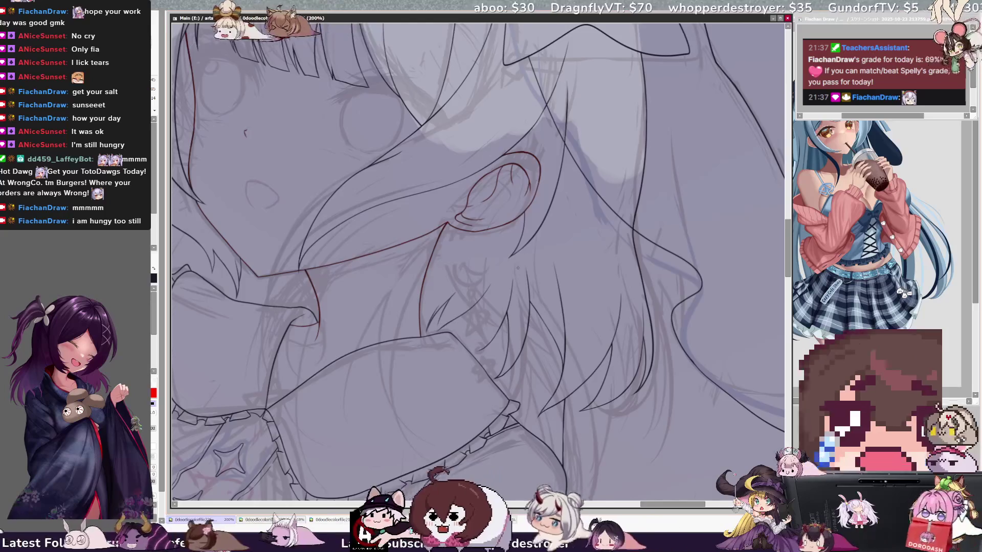
key(Insert)
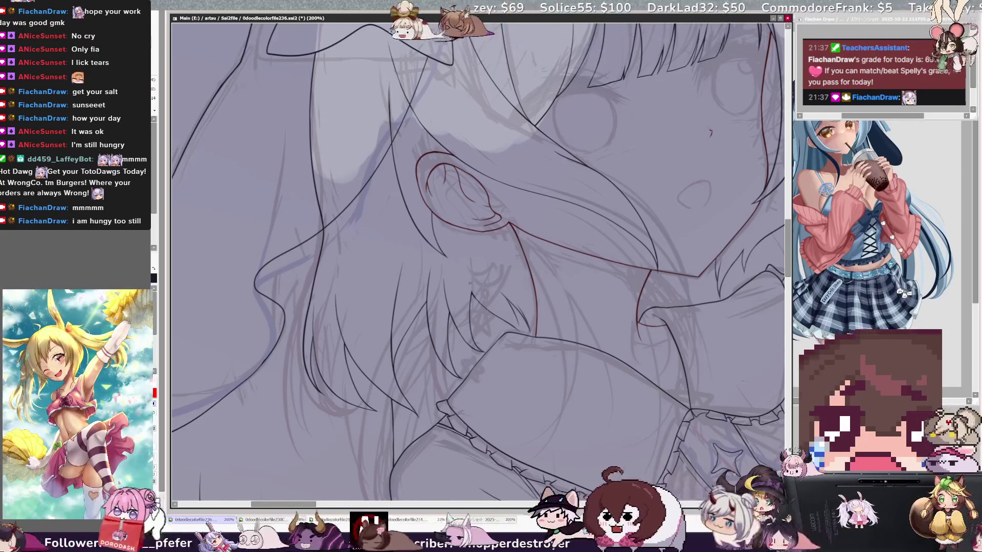
key(h)
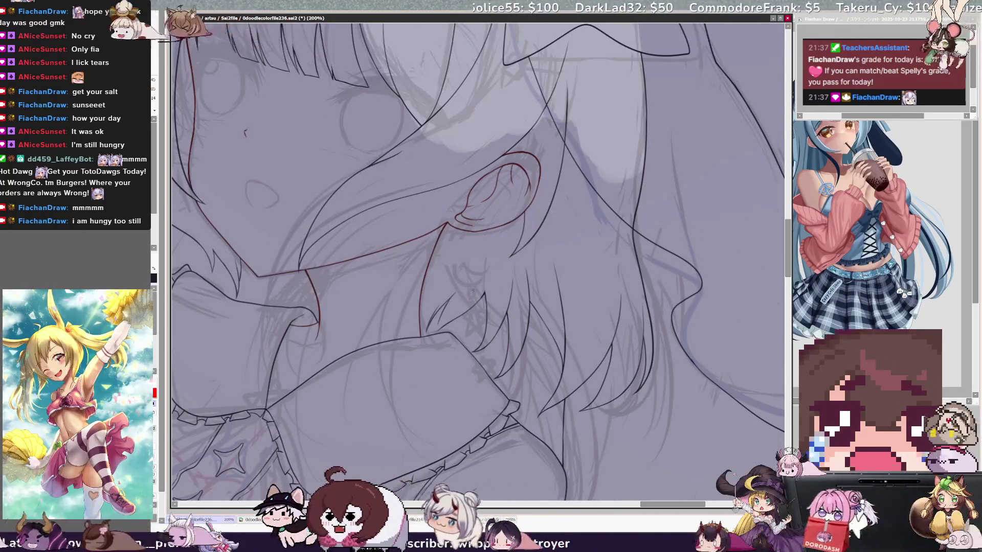
scroll(434, 342, up, 1)
scroll(434, 341, up, 1)
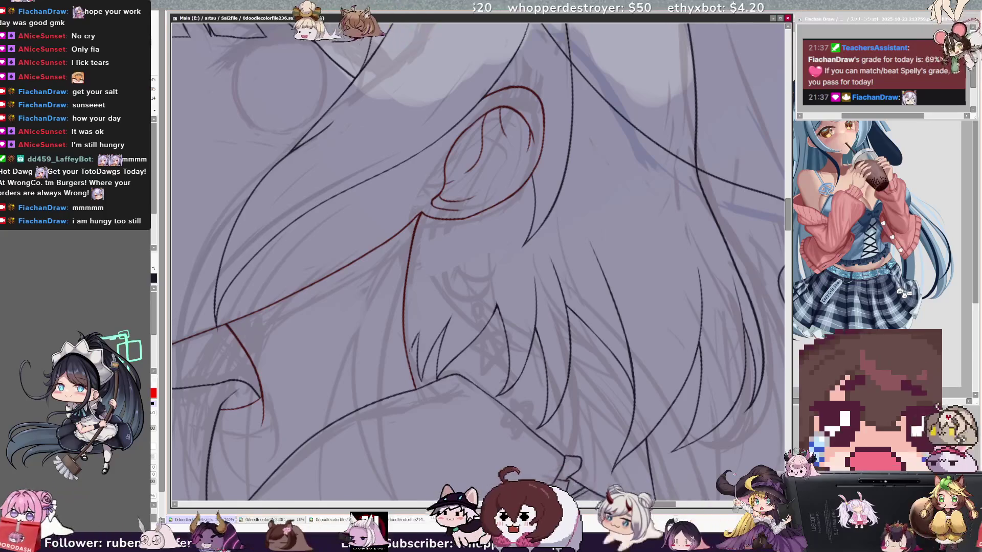
Draw a thin strand line along the hair beneath the ear
drag(421, 330, 414, 355)
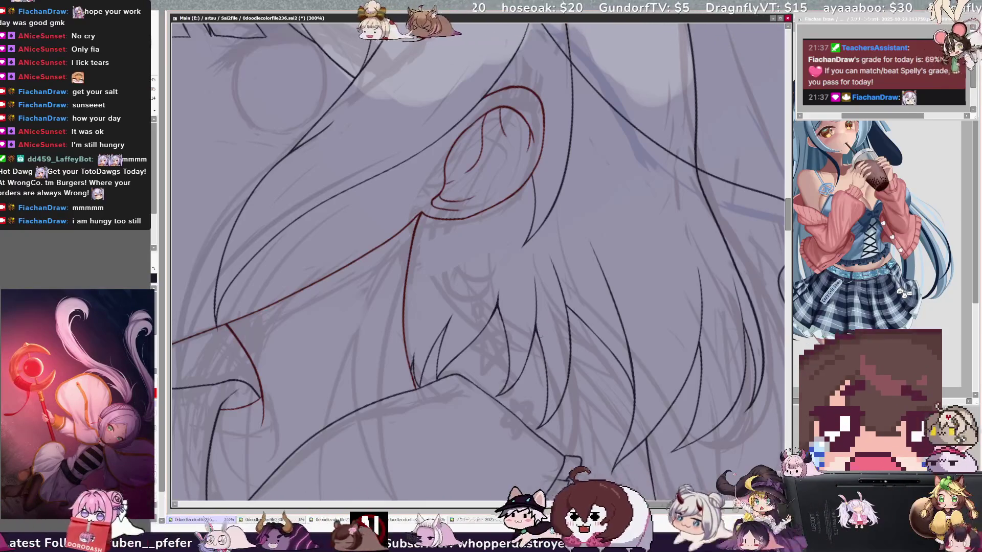
scroll(478, 260, down, 5)
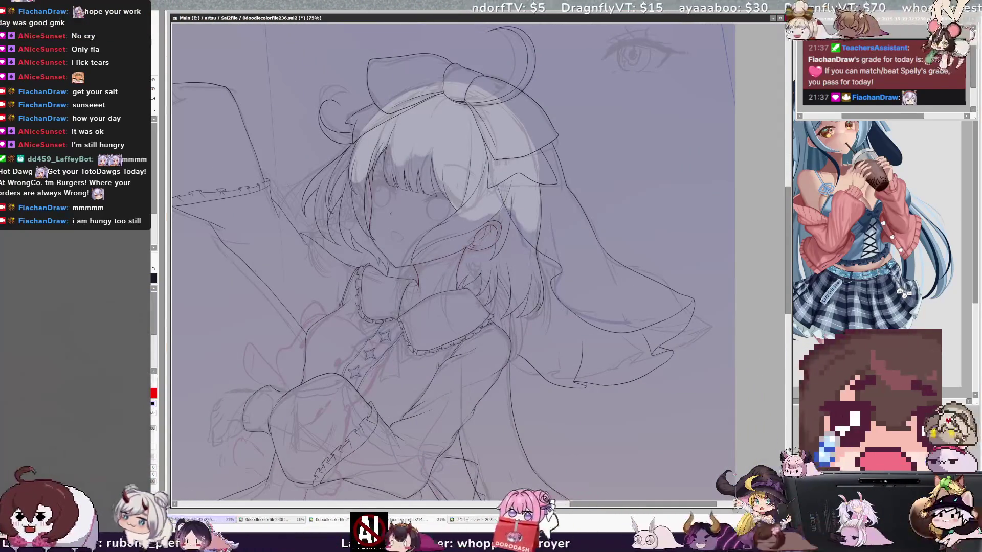
Flip-check the whole figure, pan to the veil's lower edge, and zoom from 75% to 200%
key(h)
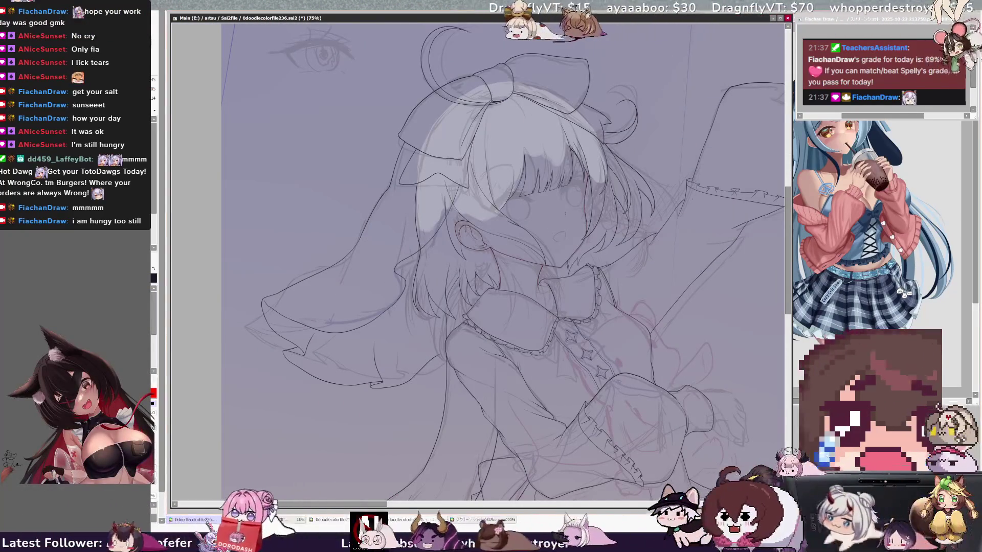
key(h)
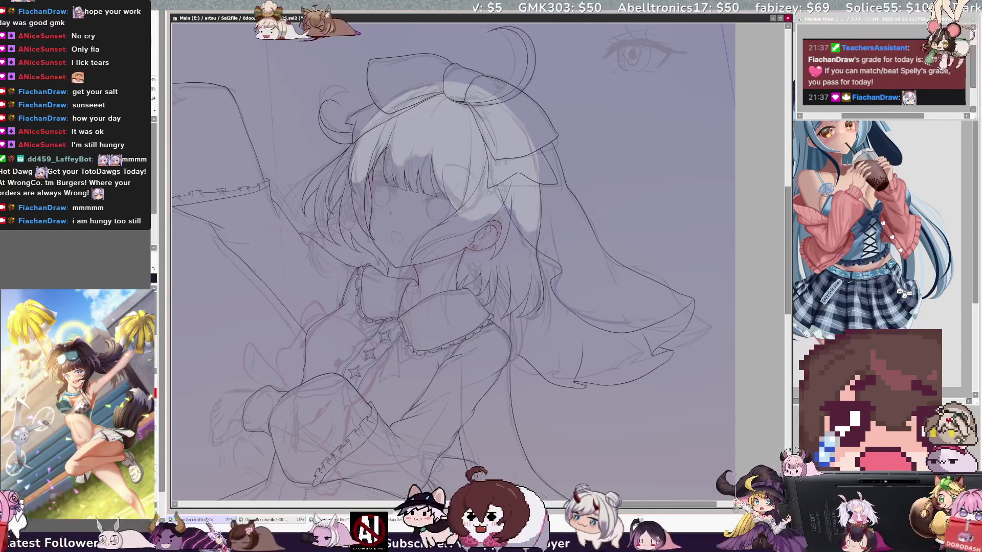
scroll(453, 262, up, 1)
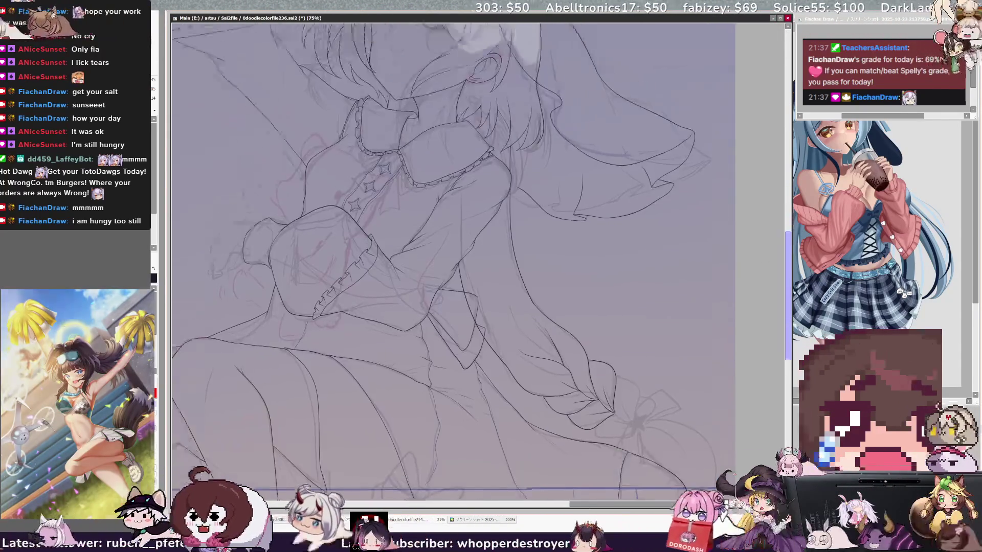
scroll(453, 262, down, 1)
scroll(453, 262, right, 2)
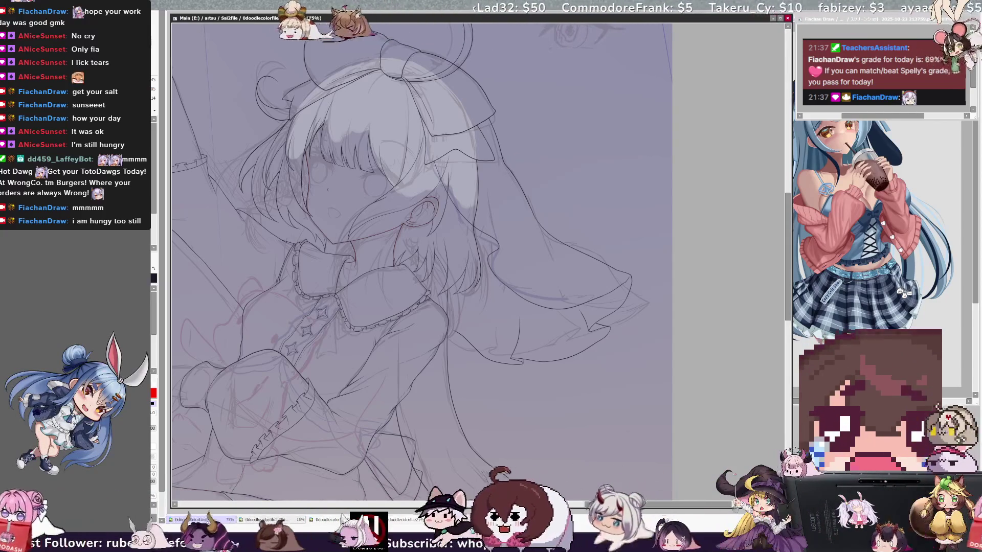
drag(586, 505, 593, 505)
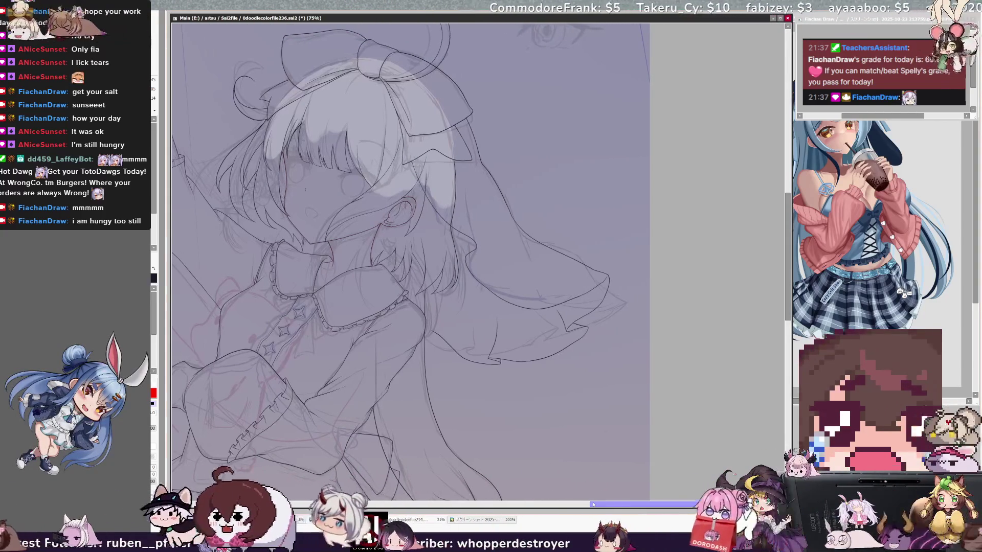
key(ctrl+plus)
key(ctrl+plus)
key(ctrl+plus)
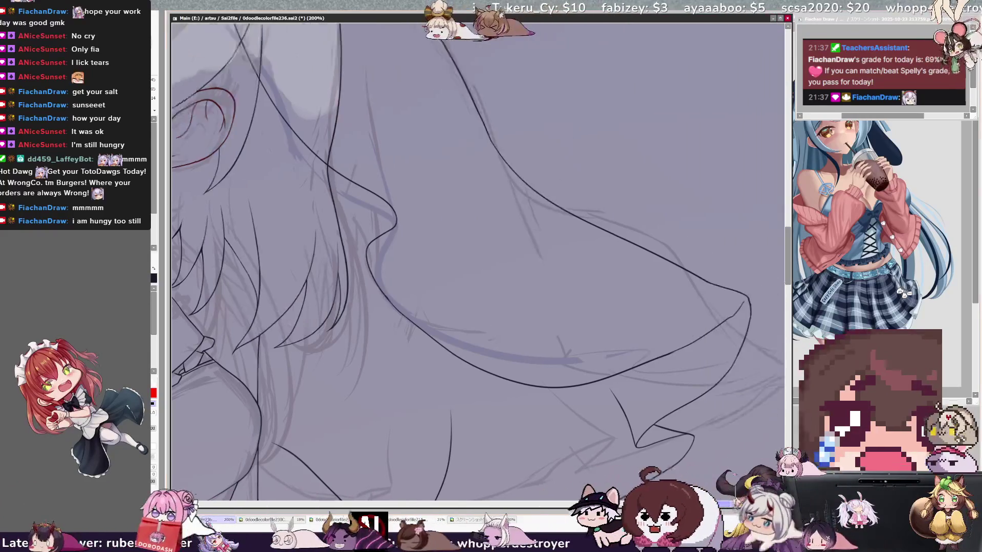
Settle on red, add a short curved line along the veil's inner edge, and zoom out to 100%
scroll(750, 362, right, 3)
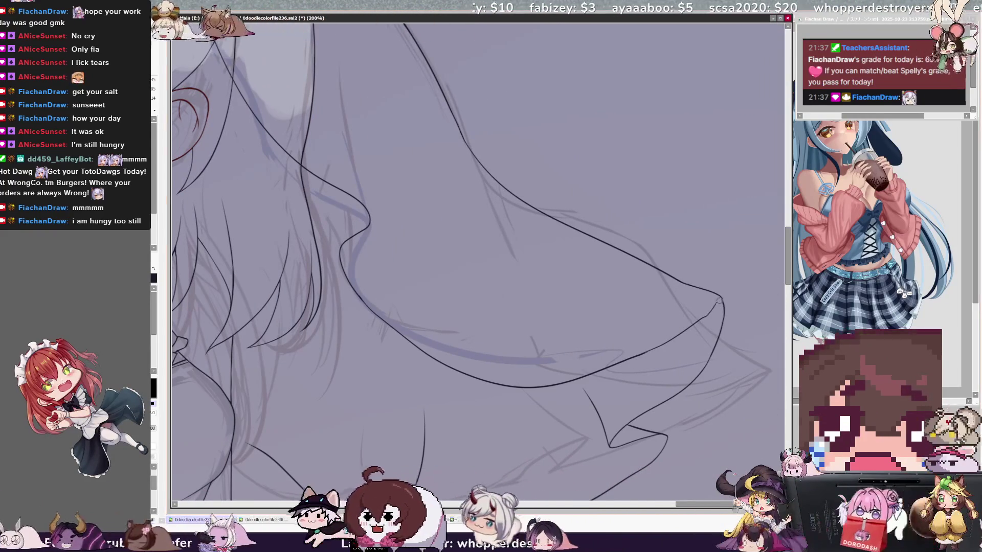
key(x)
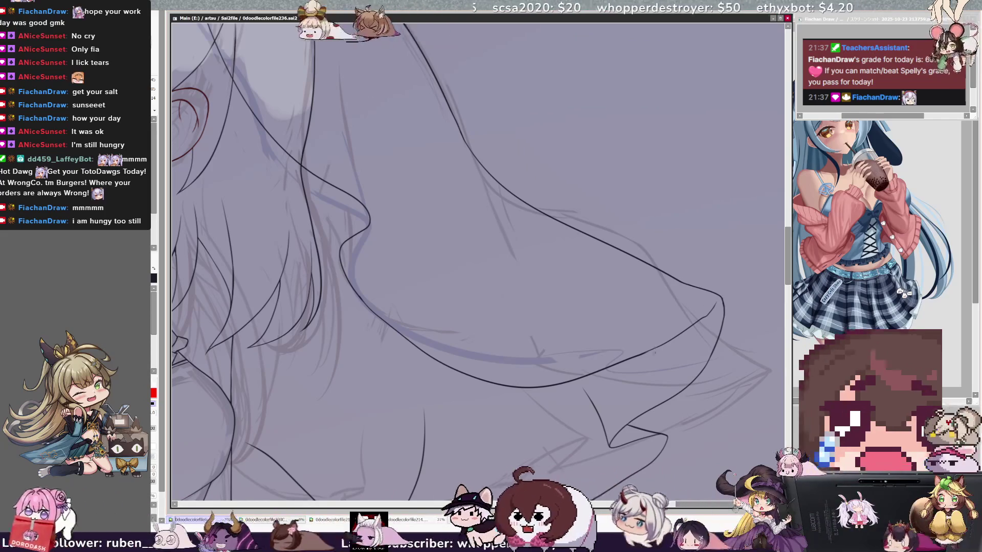
key(x)
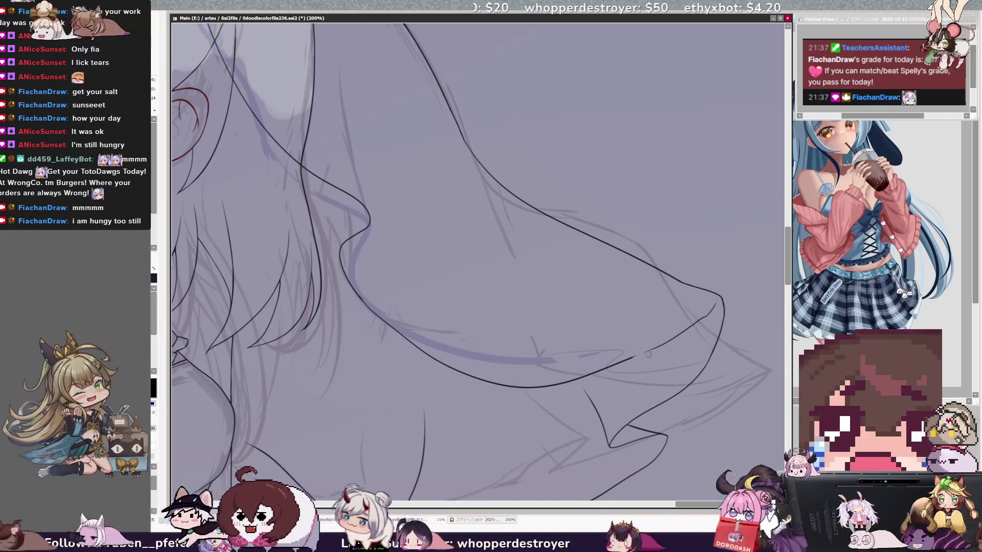
key(x)
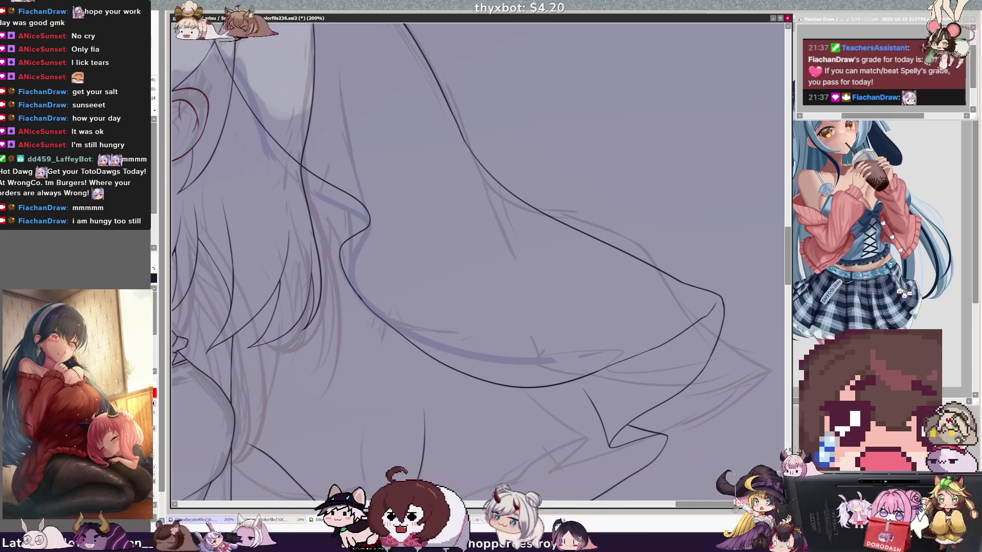
key(x)
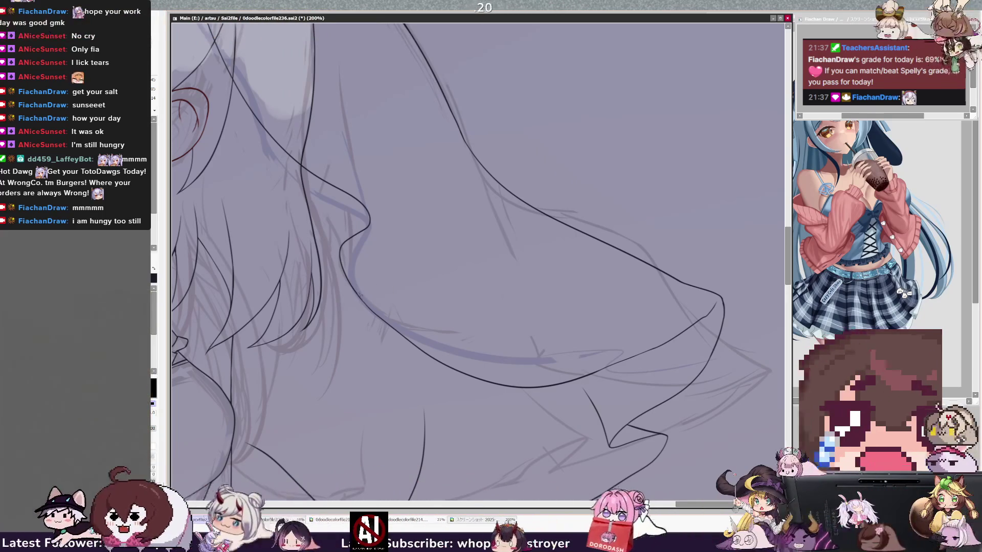
key(x)
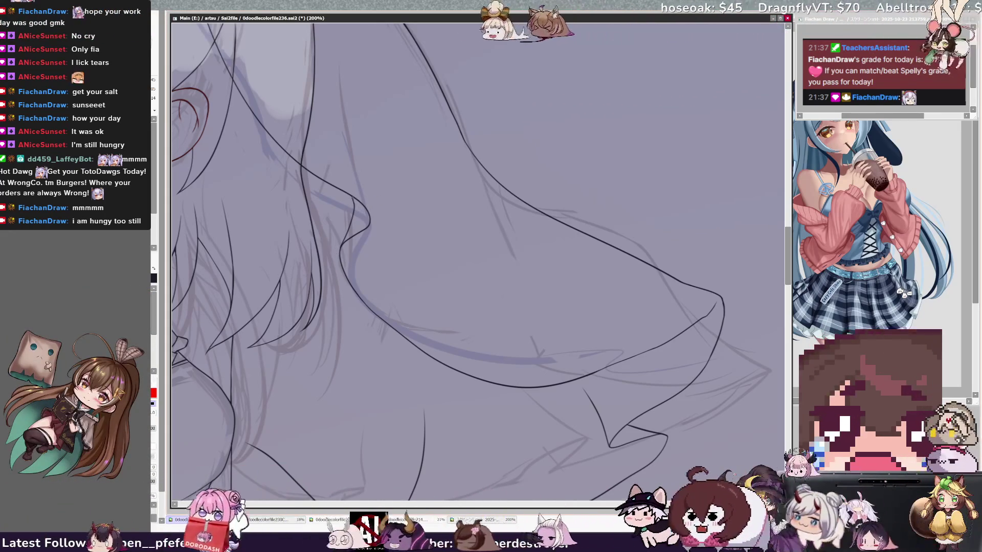
drag(367, 209, 345, 117)
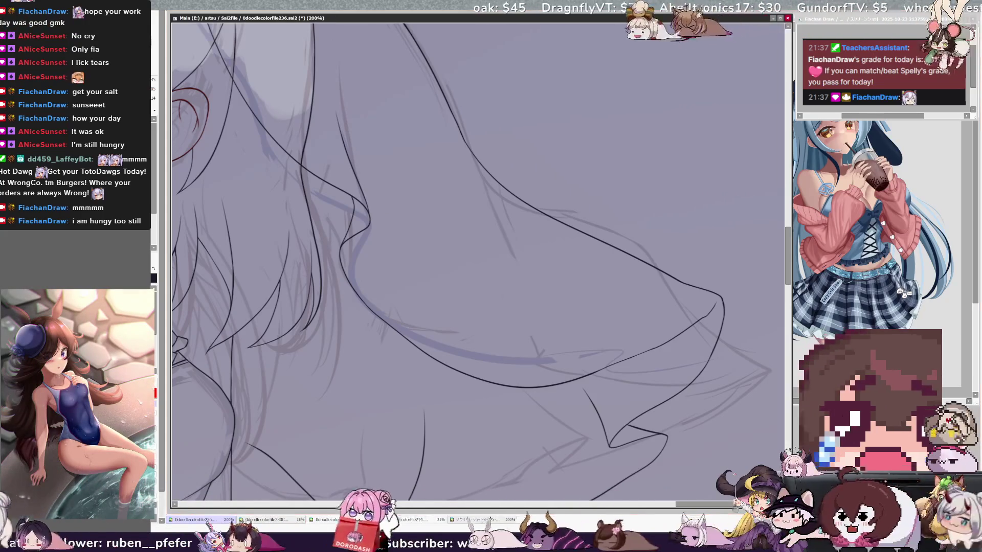
key(minus)
key(minus)
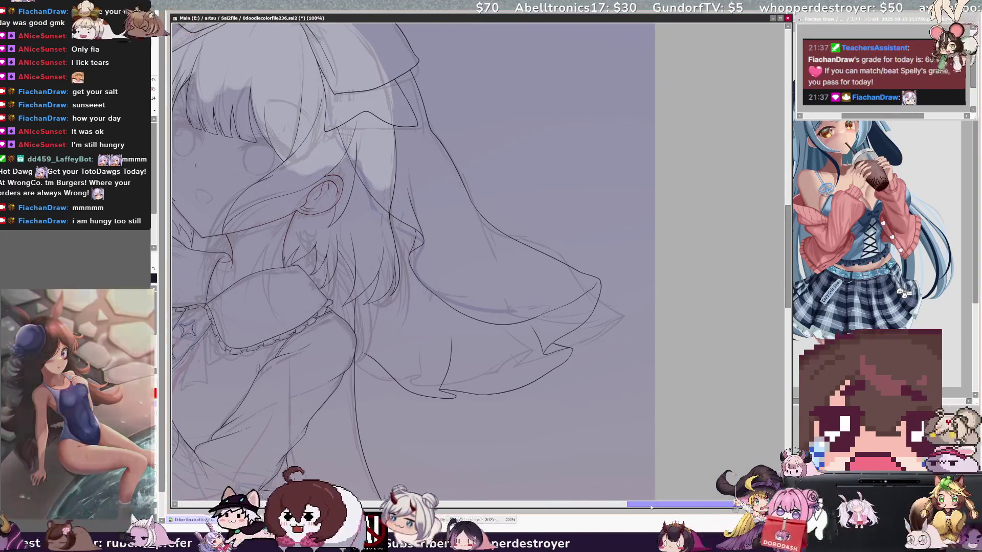
Pan the canvas and zoom out to 29.7%, then back in to 42%
scroll(413, 262, left, 1)
drag(645, 506, 605, 510)
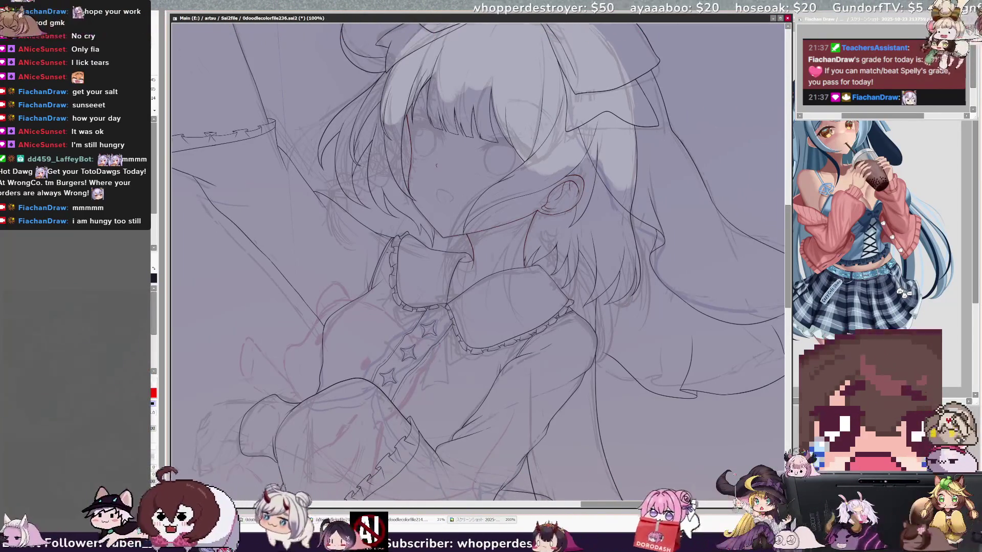
scroll(396, 241, down, 7)
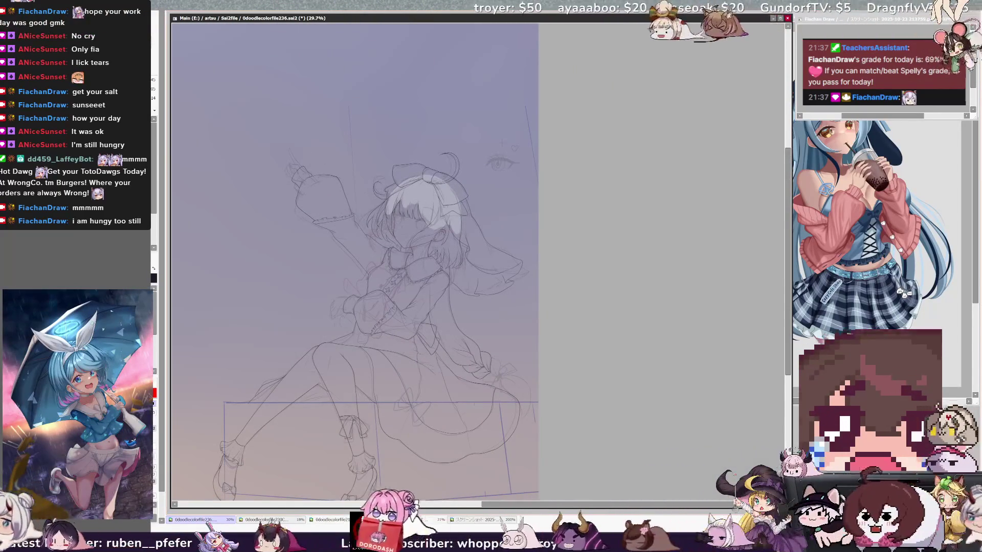
scroll(332, 228, up, 2)
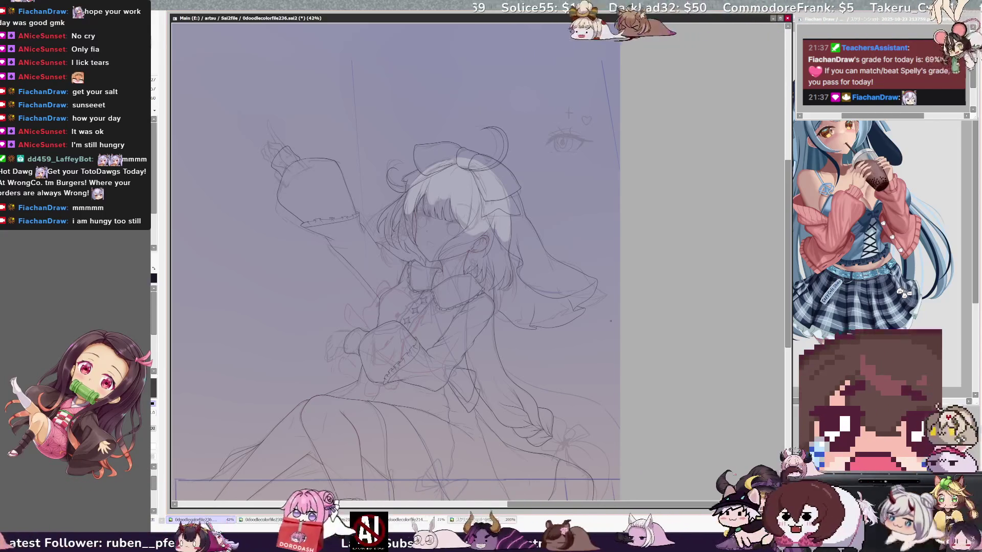
drag(629, 387, 700, 387)
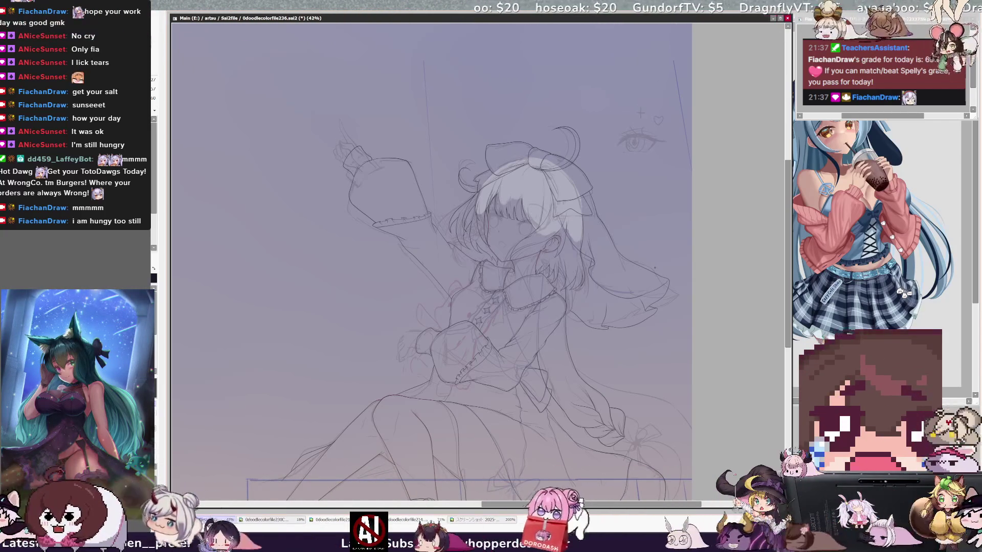
scroll(431, 261, down, 3)
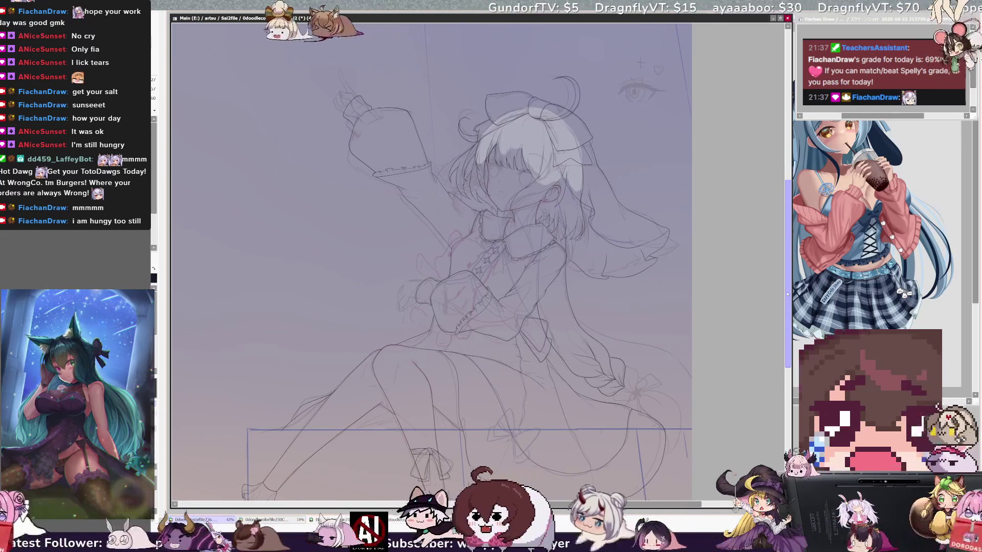
scroll(707, 247, up, 1)
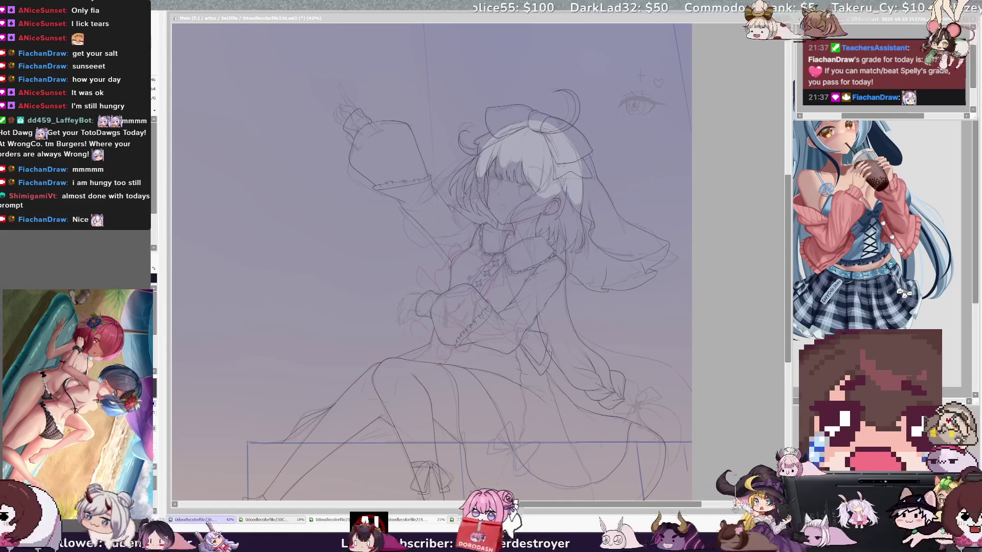
click(263, 519)
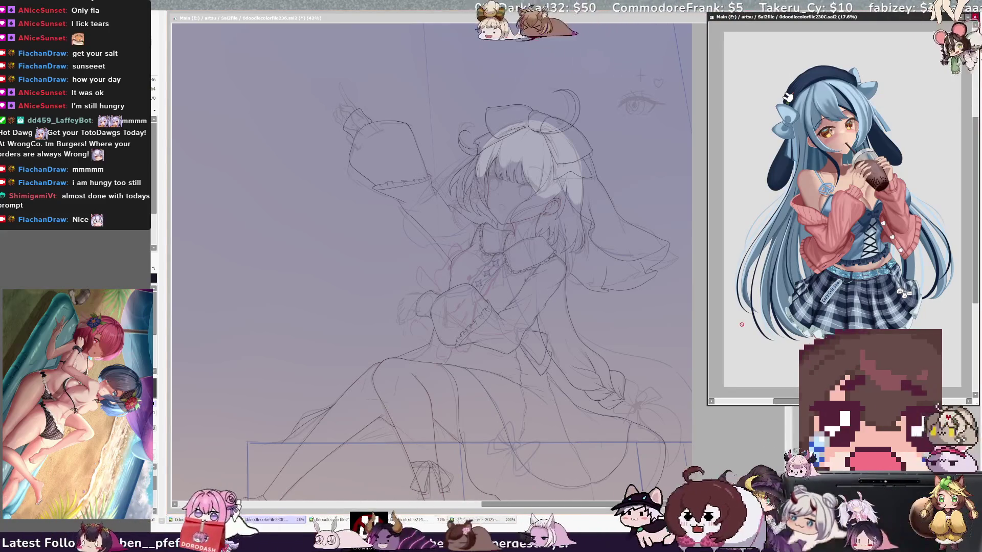
click(199, 519)
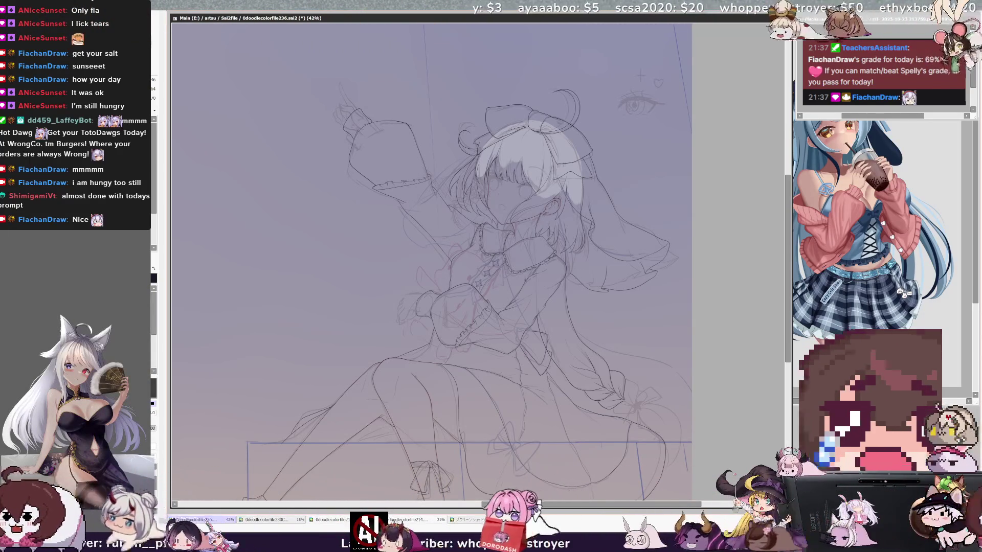
Drag the canvas up and zoom from 42% to 50% on the skirt, braid and legs
drag(787, 219, 784, 239)
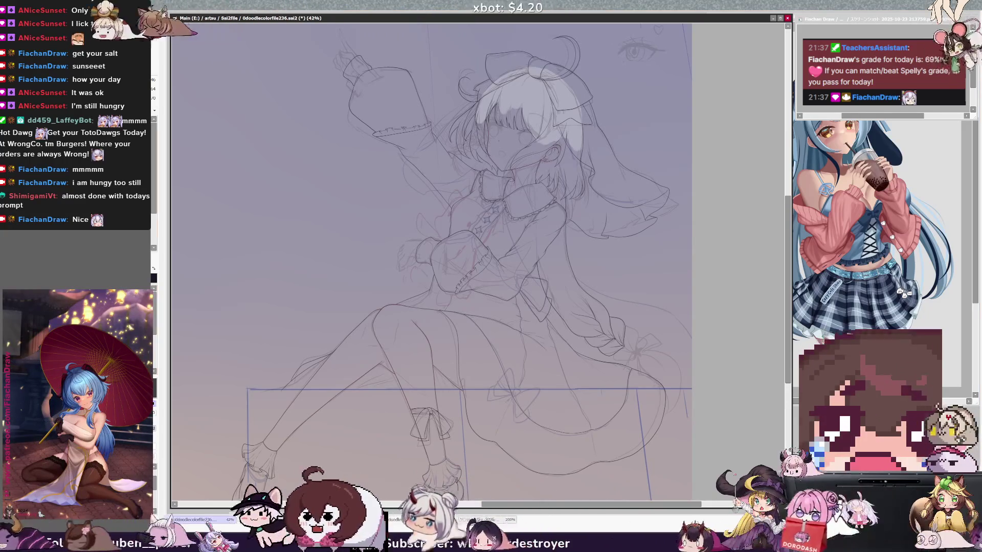
scroll(431, 261, up, 1)
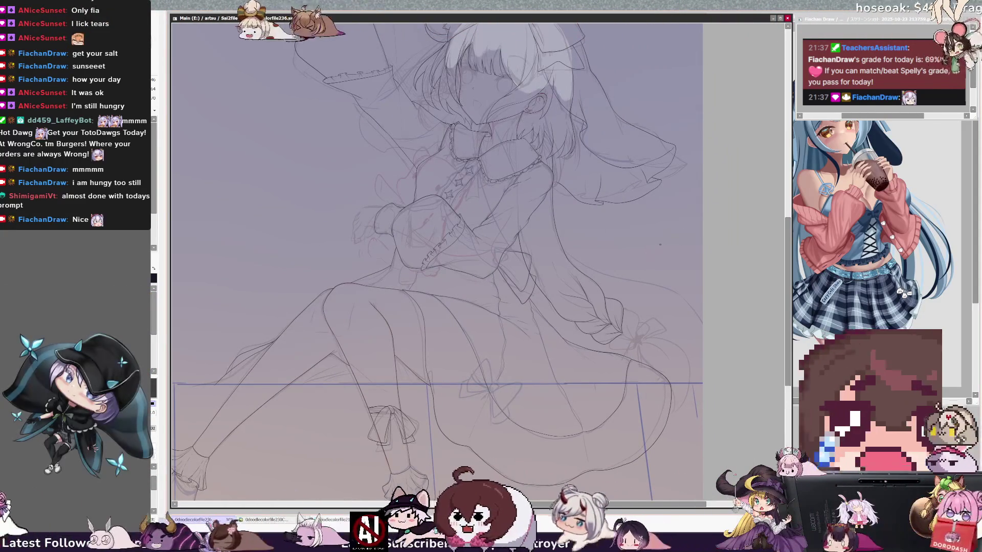
Sketch a small bow shape and a star doodle beside the figure
drag(645, 223, 656, 246)
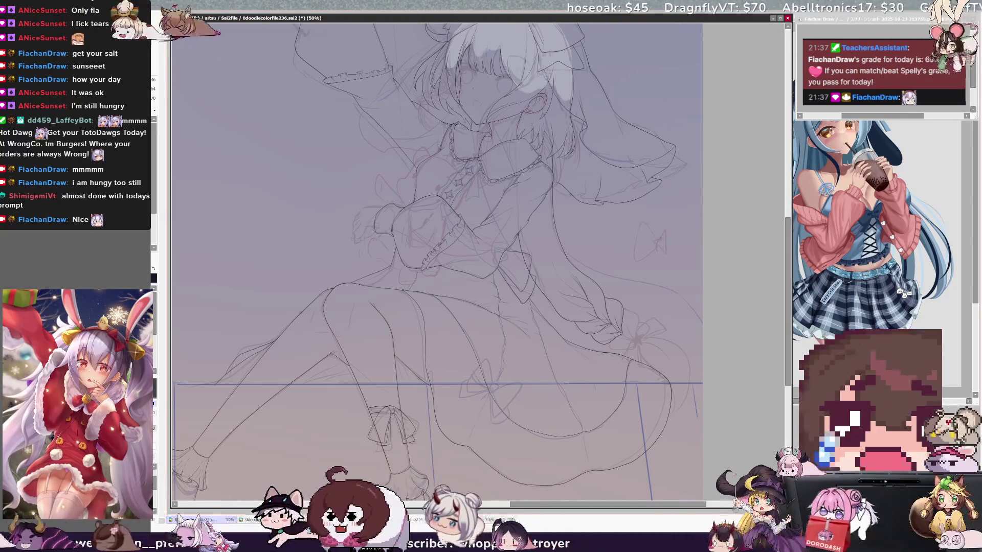
drag(654, 252, 671, 238)
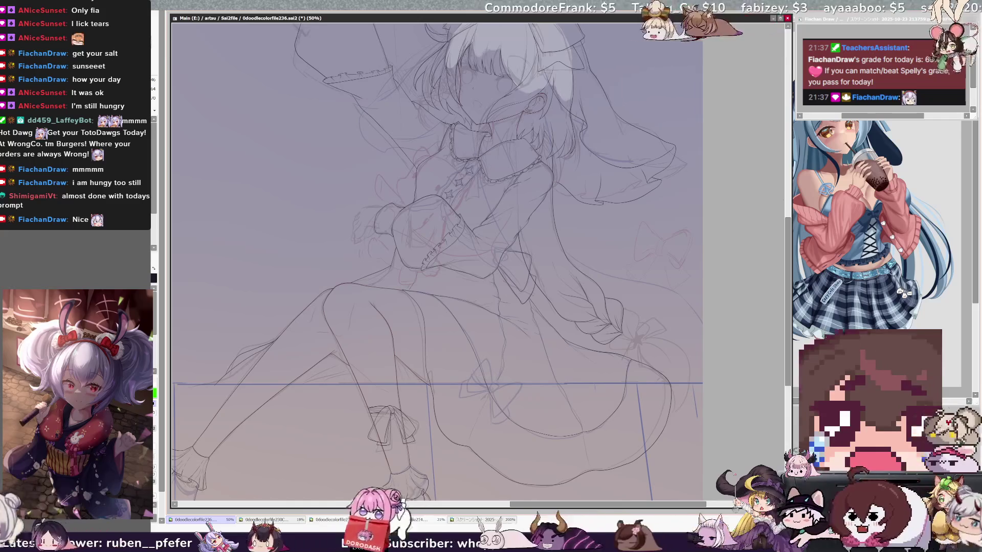
scroll(437, 261, up, 4)
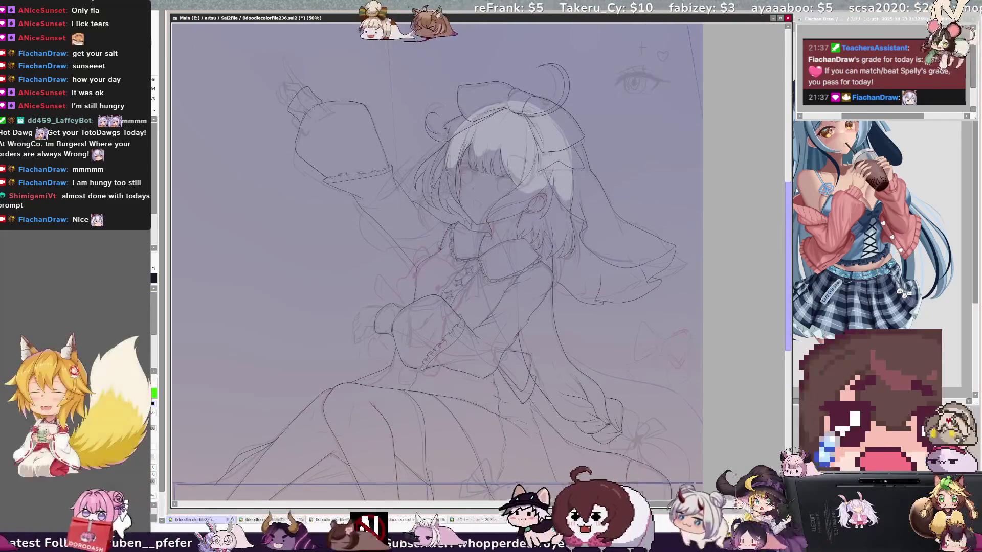
Centre the collar and chest in view and zoom from 50% to 100%
scroll(437, 261, down, 1)
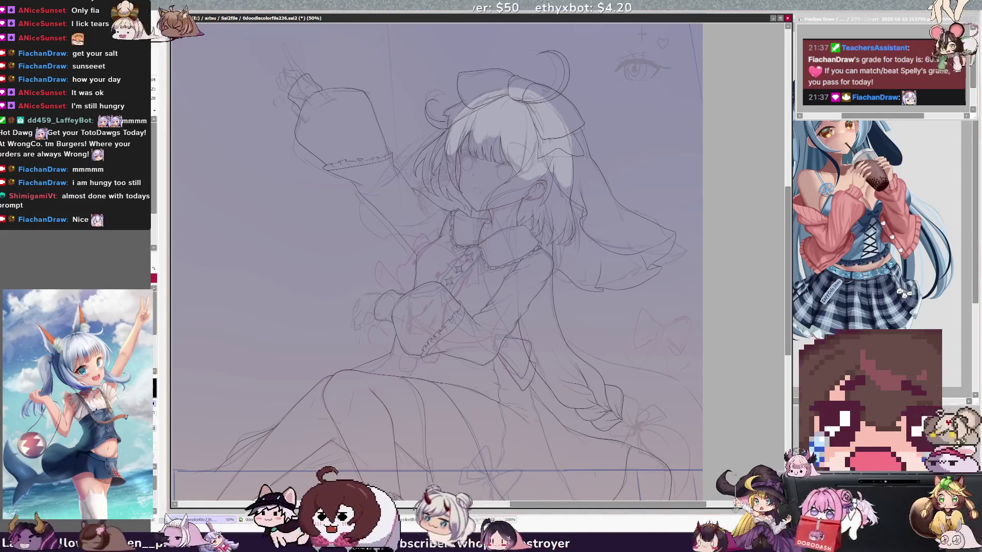
key(ctrl+plus)
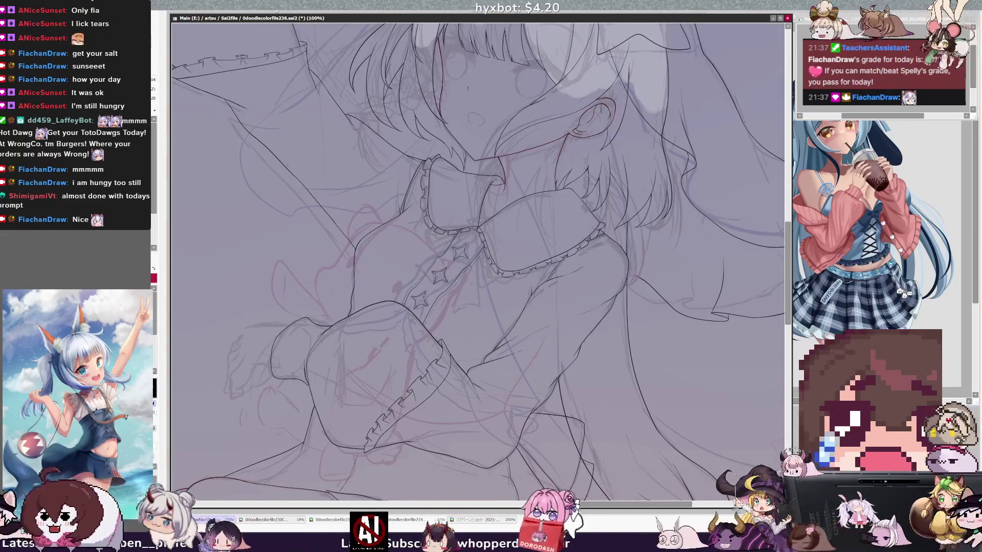
scroll(505, 340, up, 5)
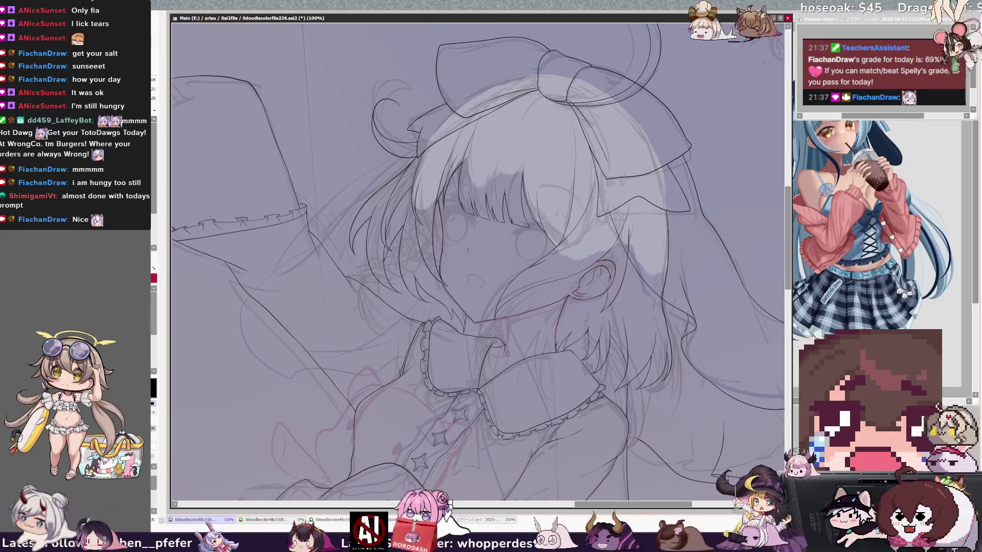
key(h)
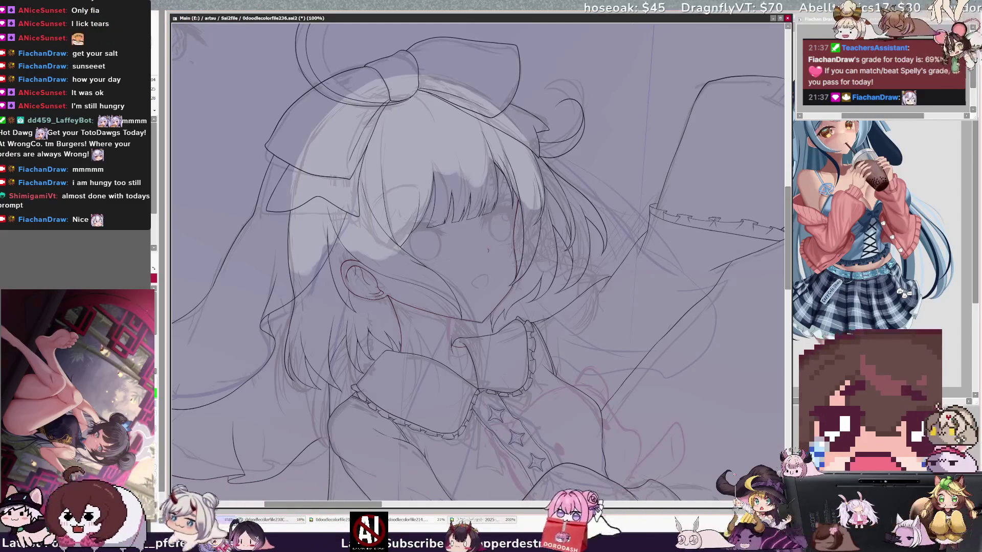
key(h)
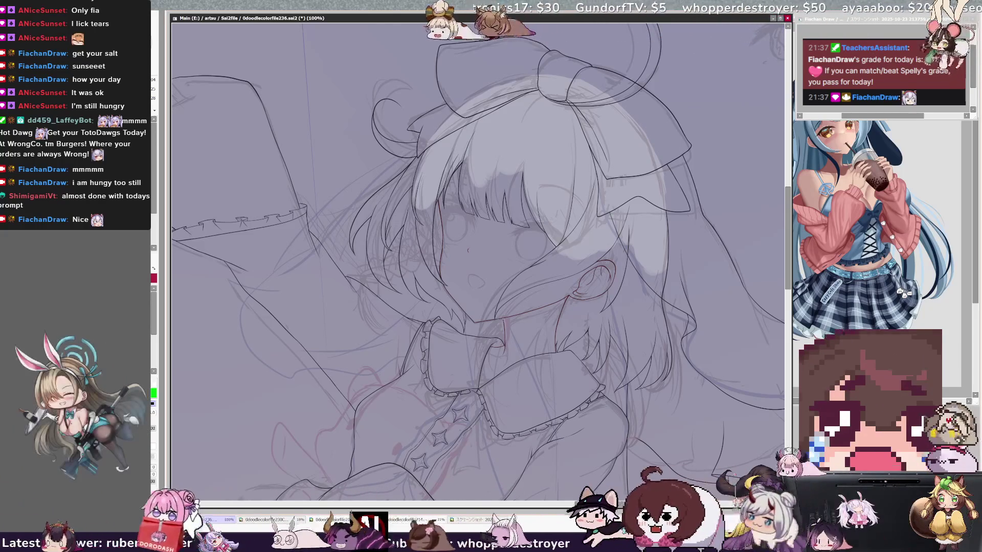
key(h)
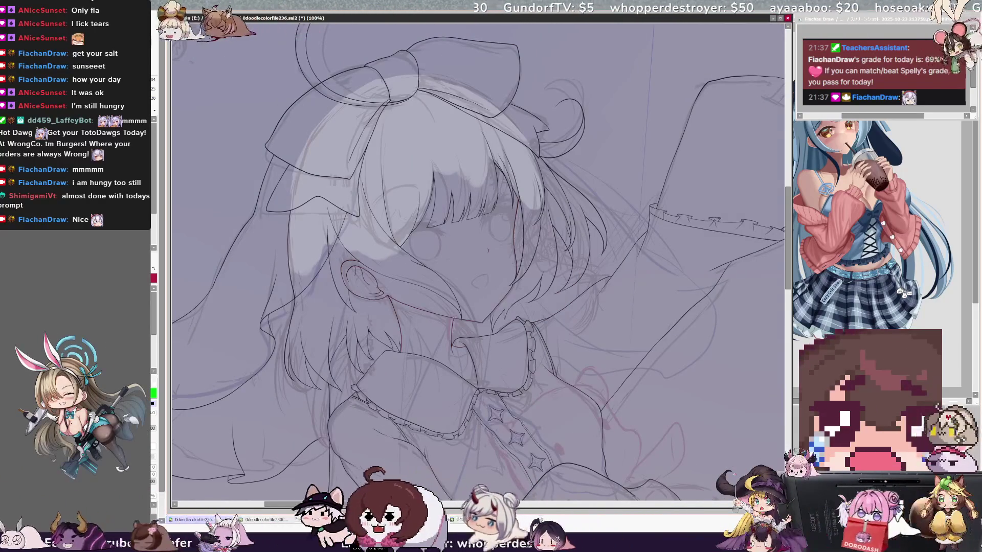
ctrl+click(452, 321)
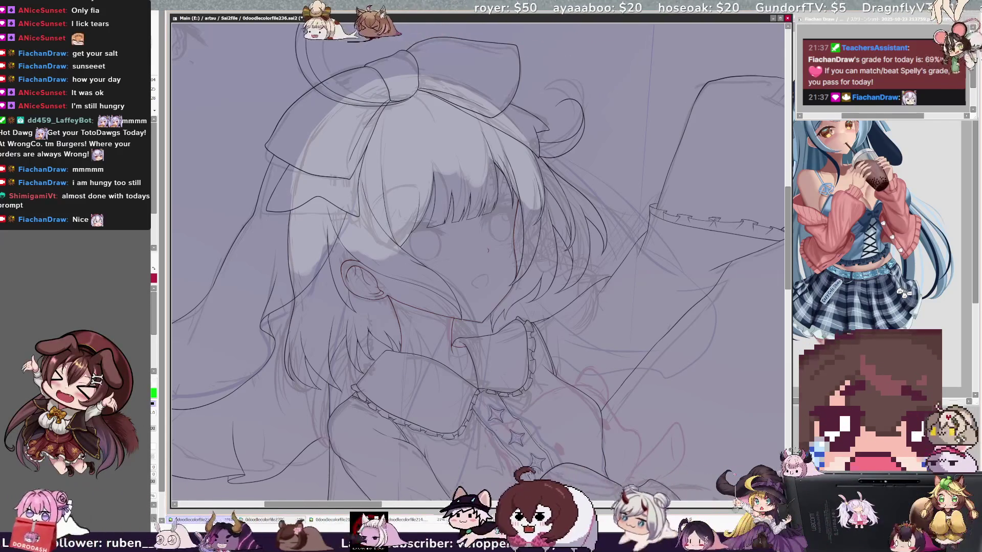
key(h)
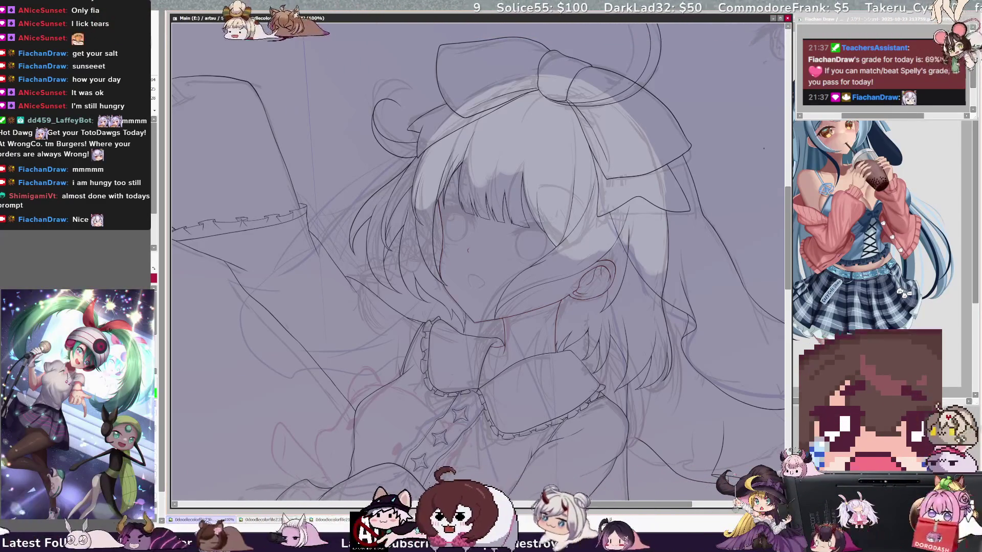
Mirror the canvas to check proportions, restore it, and zoom out to 50% to see the whole girl
key(h)
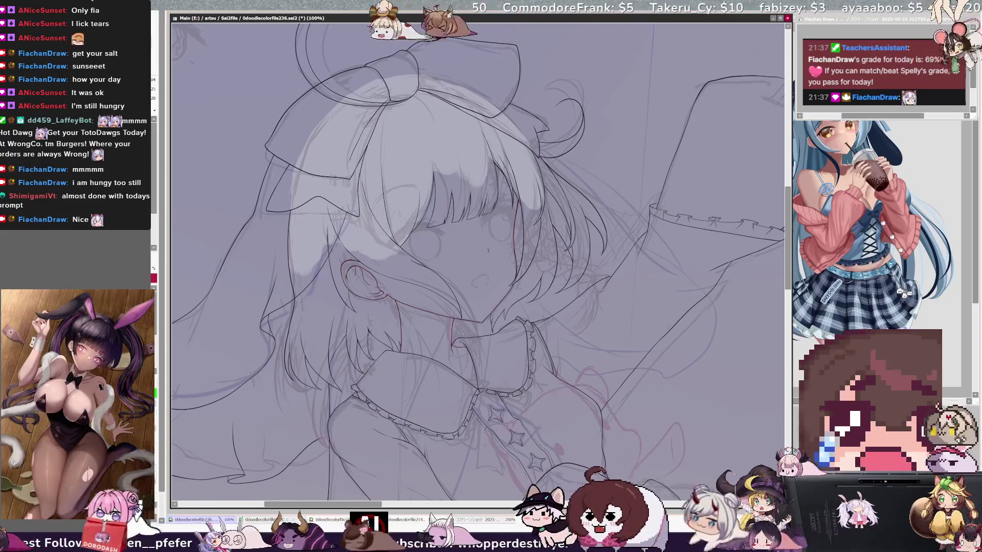
key(h)
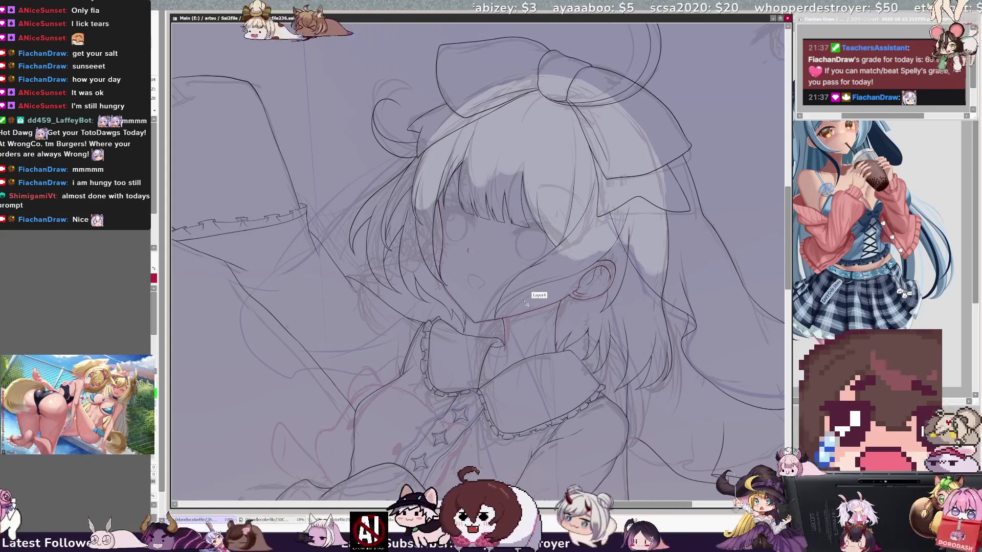
key(minus)
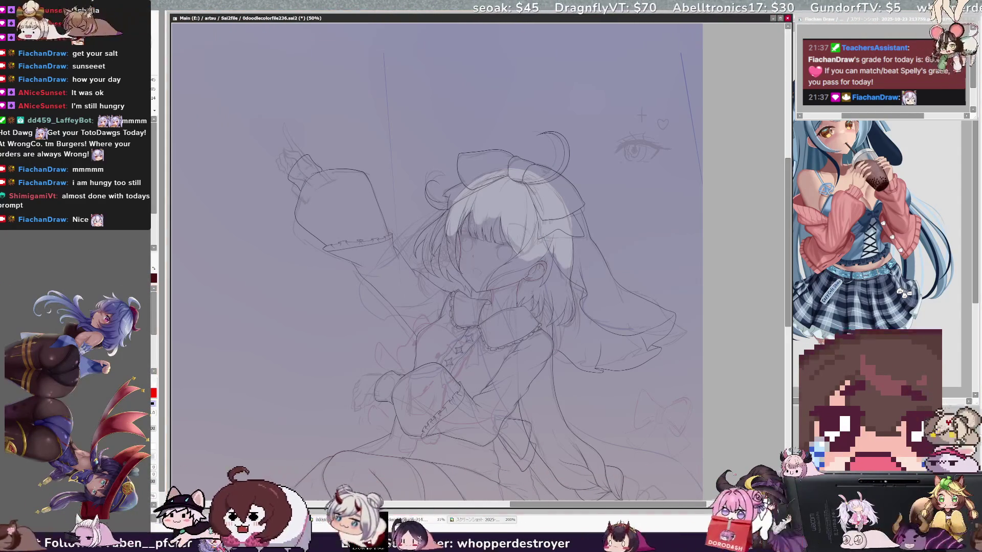
scroll(486, 245, up, 3)
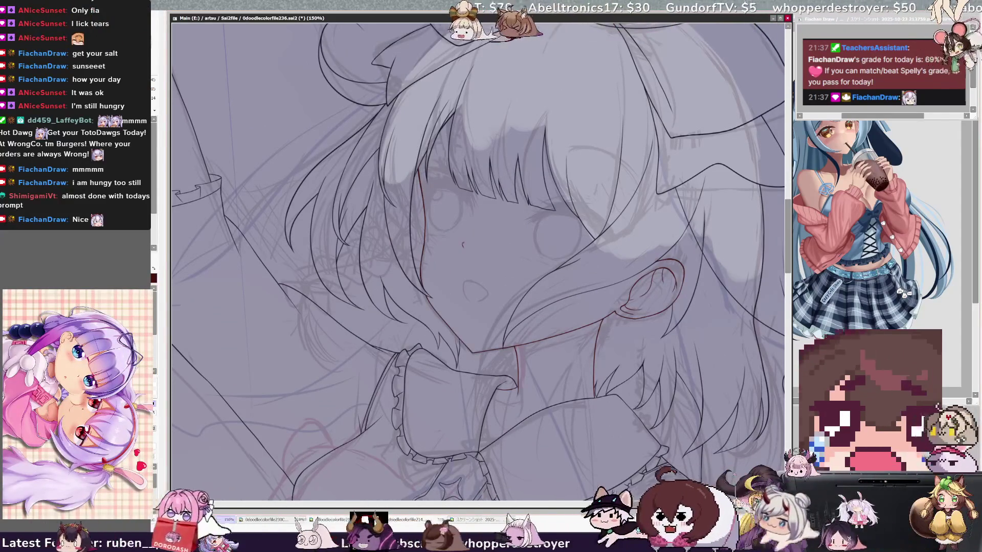
Zoom back out to 50% and start a transform on the girl's head and upper body
scroll(478, 256, right, 2)
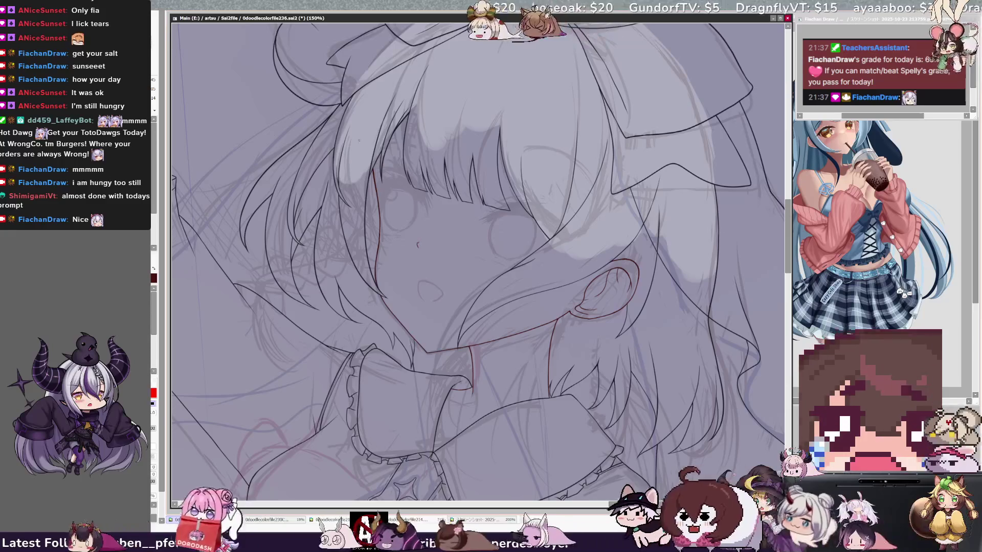
key(ctrl+minus)
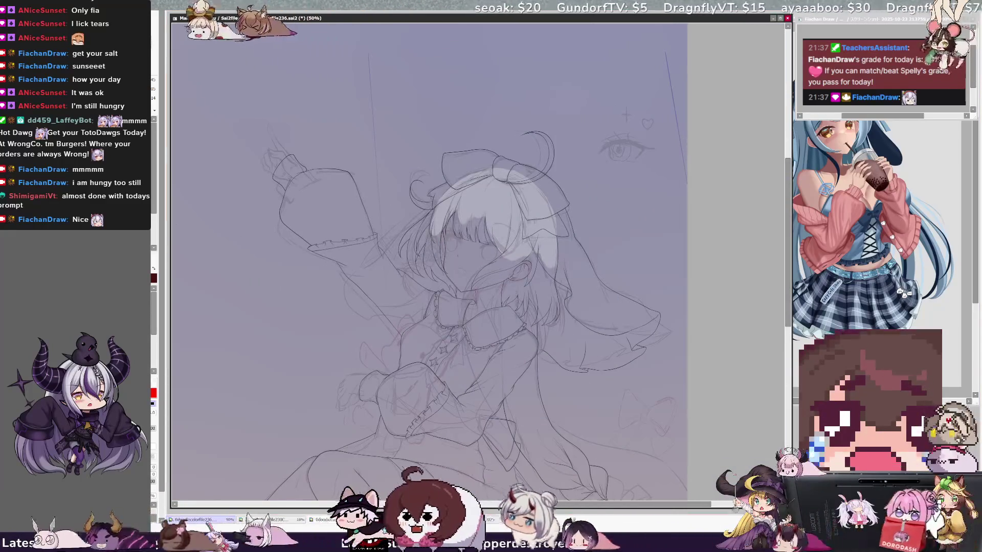
key(ctrl+t)
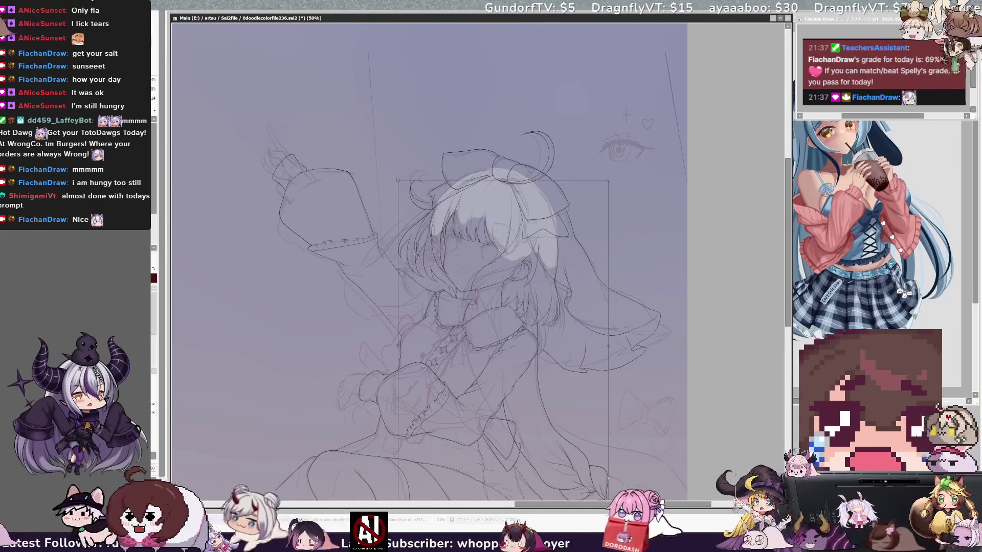
Cancel the transform, then mark the bangs and left hair strand in blue with the selection pen
key(Return)
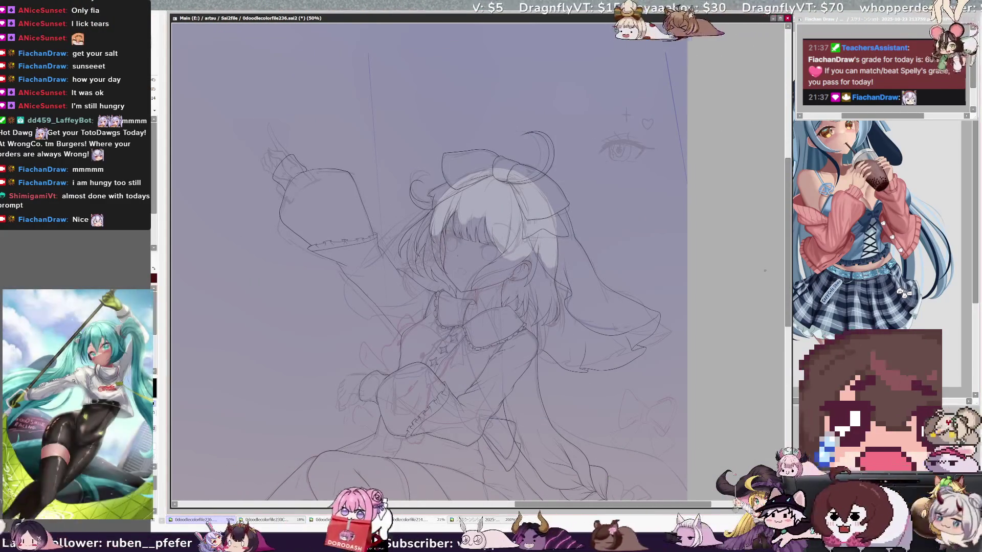
scroll(765, 270, down, 2)
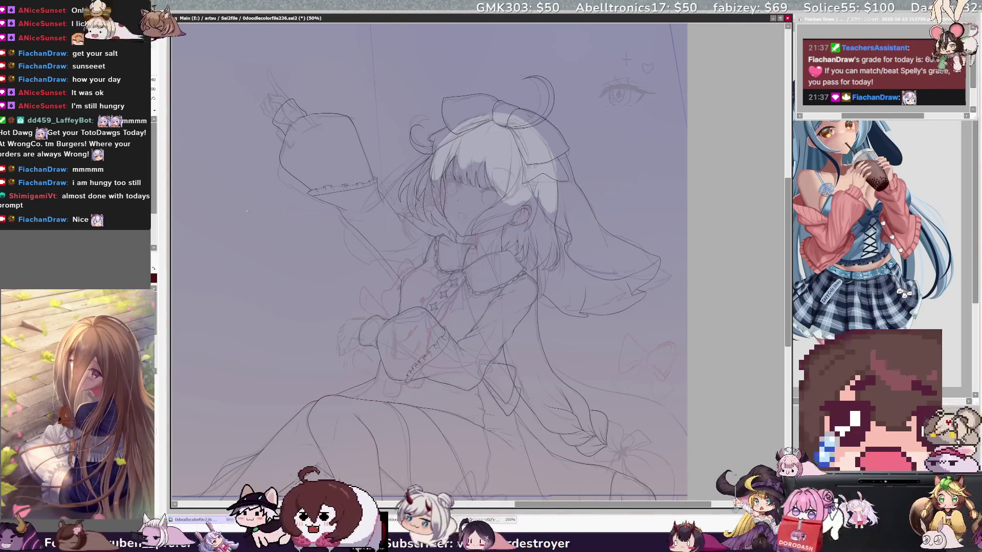
click(480, 154)
click(424, 185)
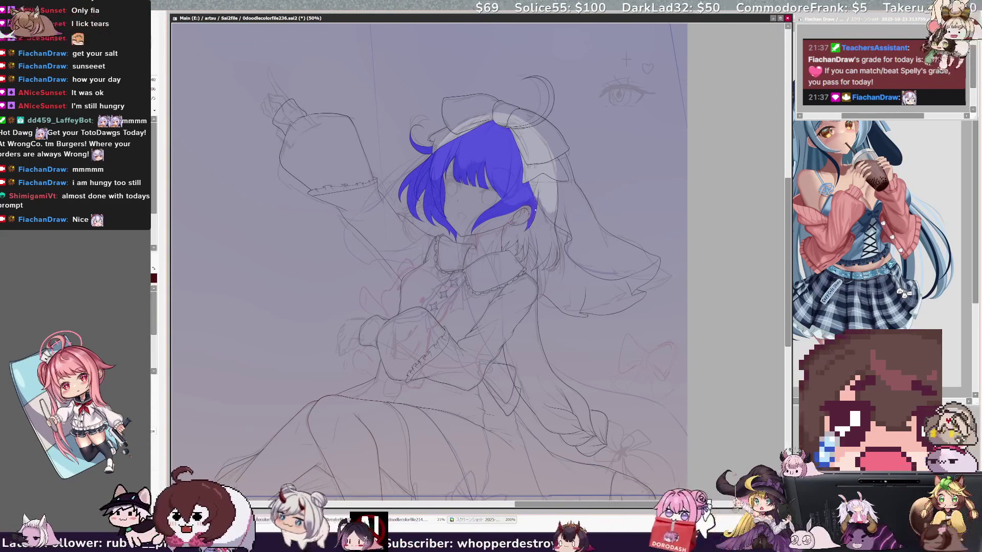
Extend the blue mark over the lower-right hair, convert it to a selection, and test then undo a cream fill
click(536, 209)
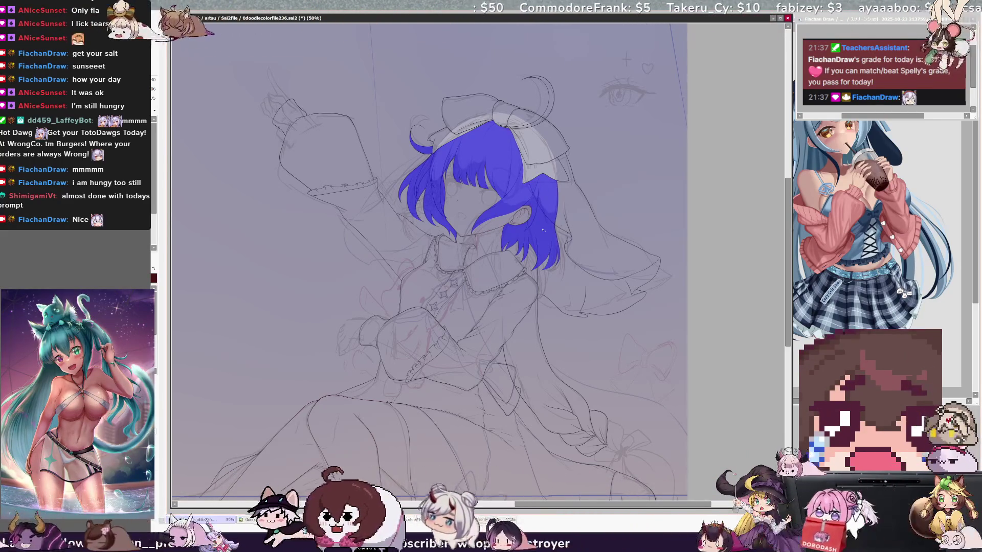
key(b)
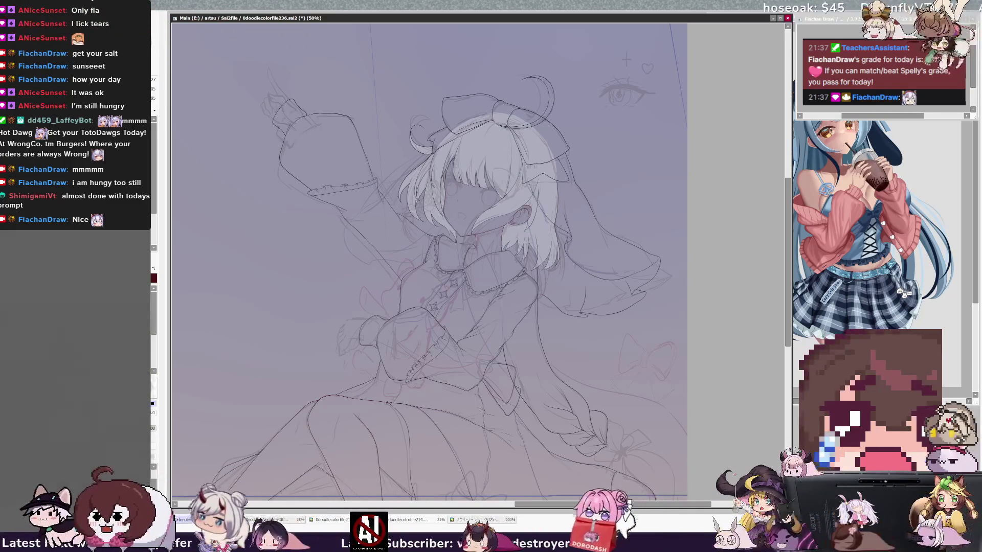
drag(491, 174, 541, 148)
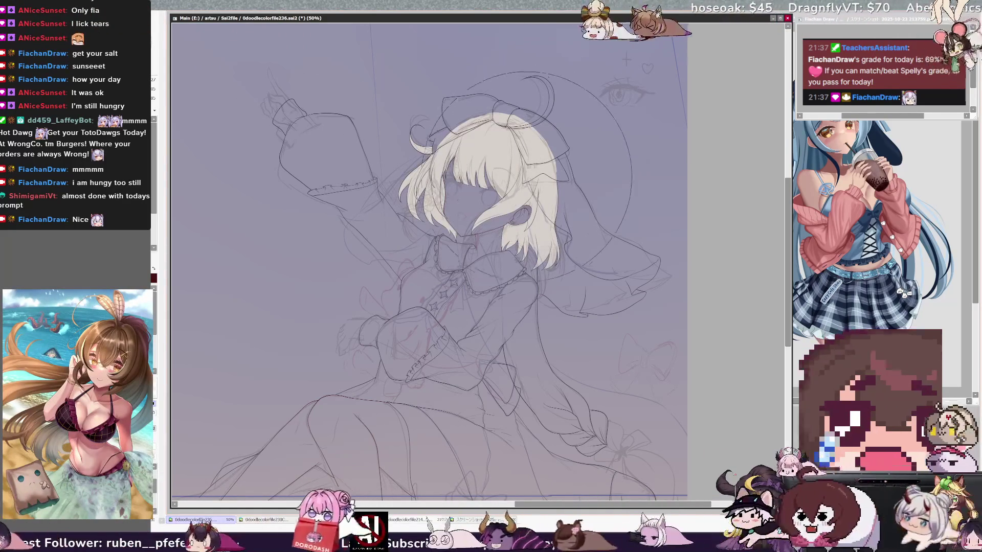
key(ctrl+z)
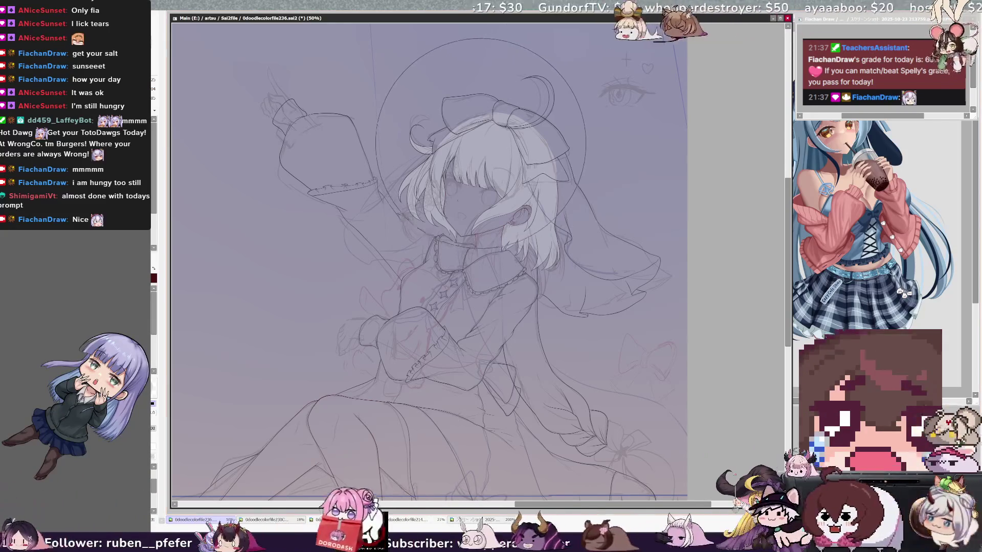
Enlarge the brush to about 702 and paint a short white stroke at the girl's neck
drag(406, 65, 436, 98)
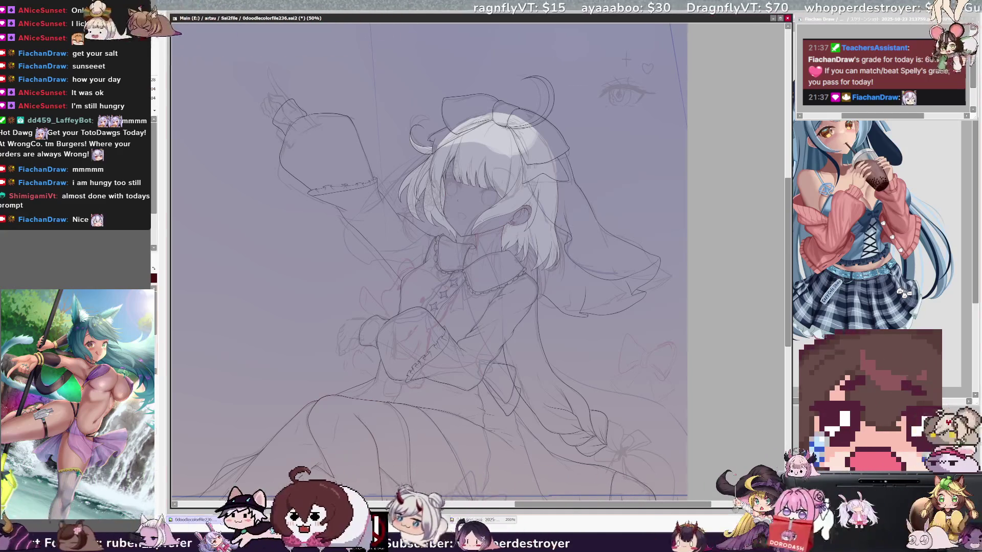
drag(458, 236, 474, 242)
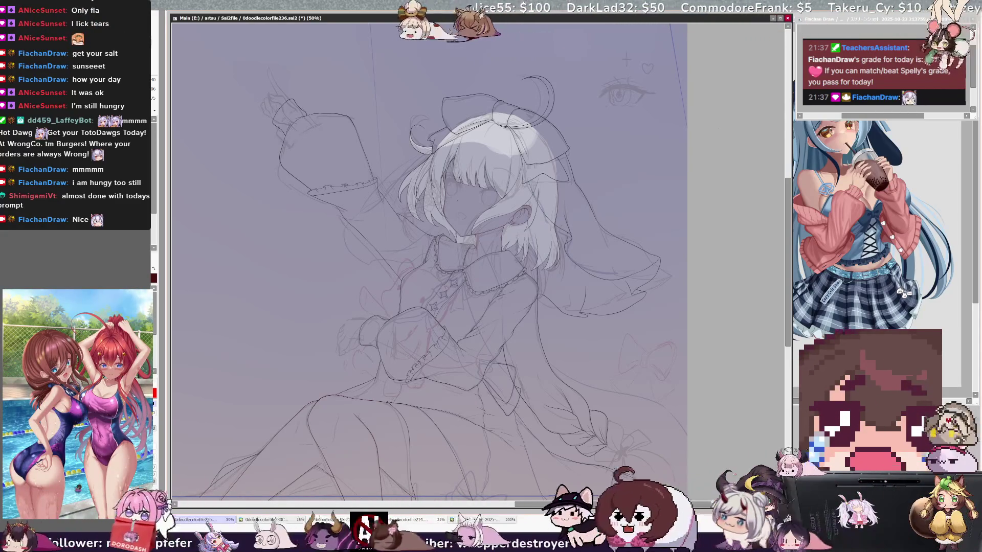
scroll(429, 255, down, 5)
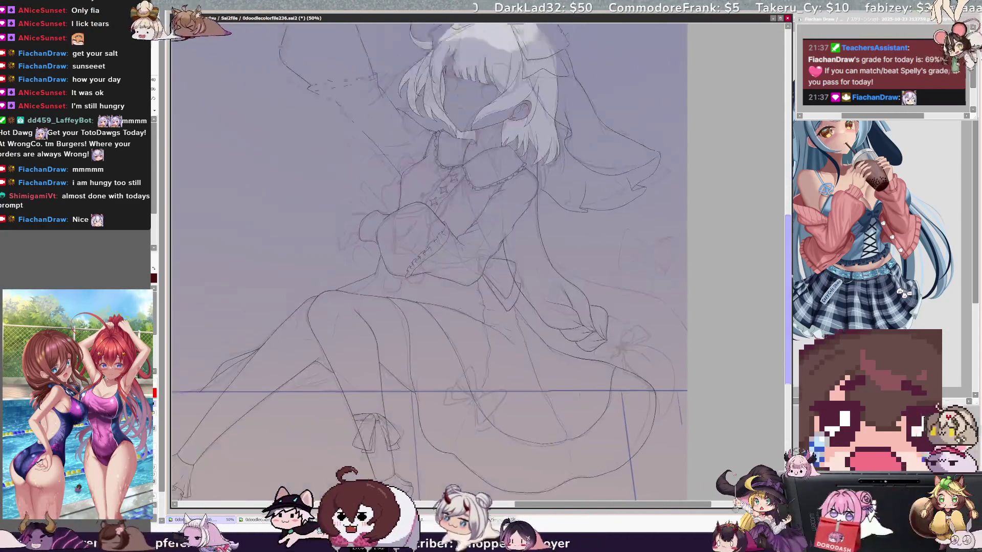
Zoom to 100% on the girl's lower torso, sleeve frill and braid
scroll(429, 256, up, 1)
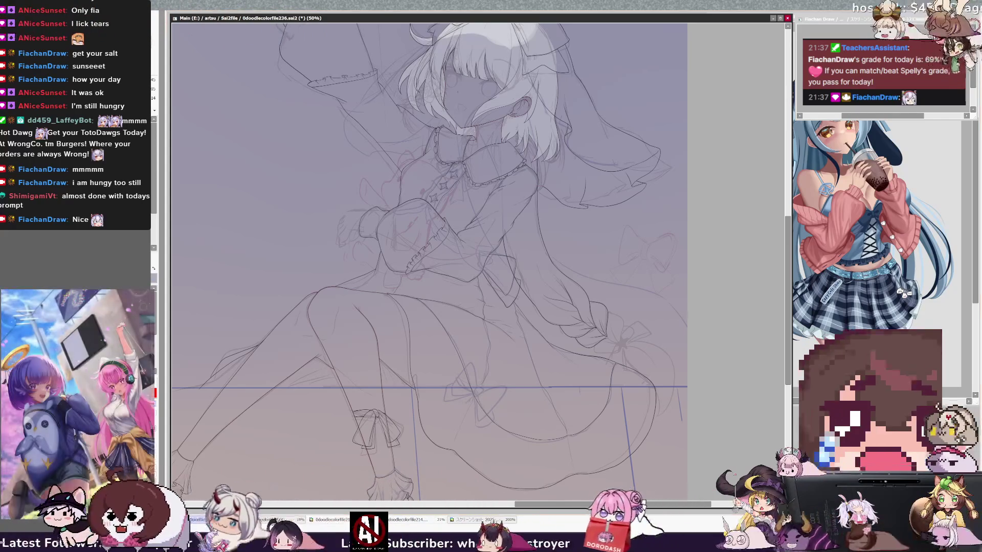
scroll(455, 286, up, 2)
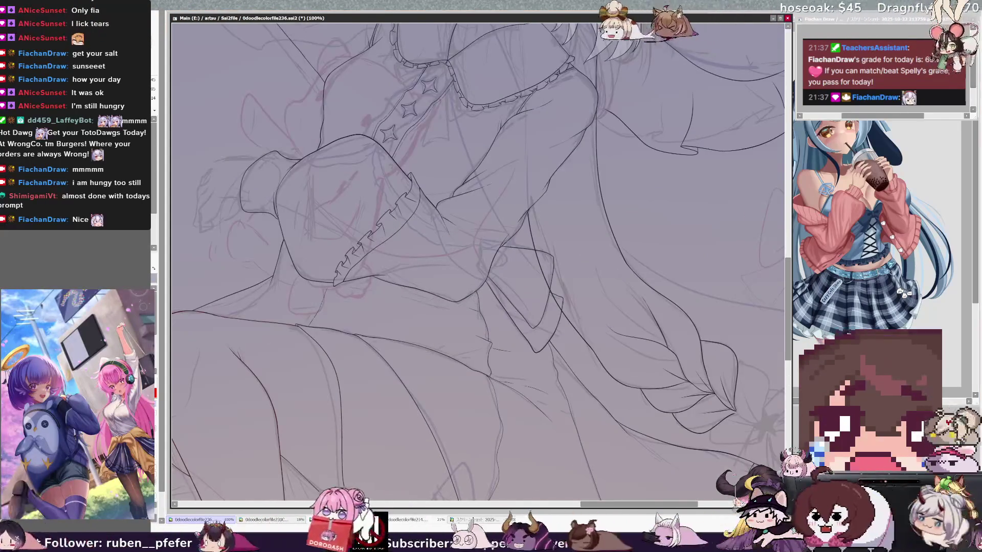
drag(460, 205, 230, 394)
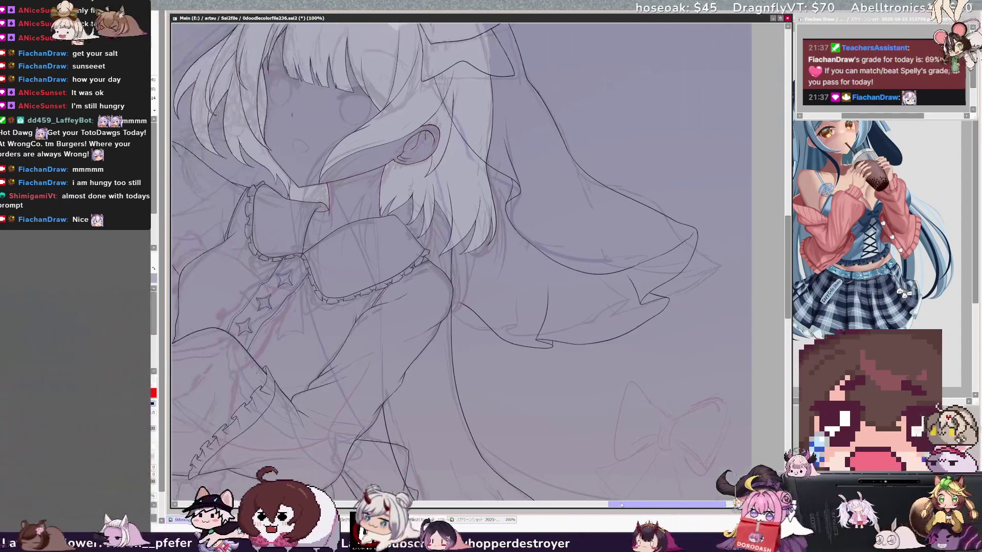
drag(641, 507, 609, 507)
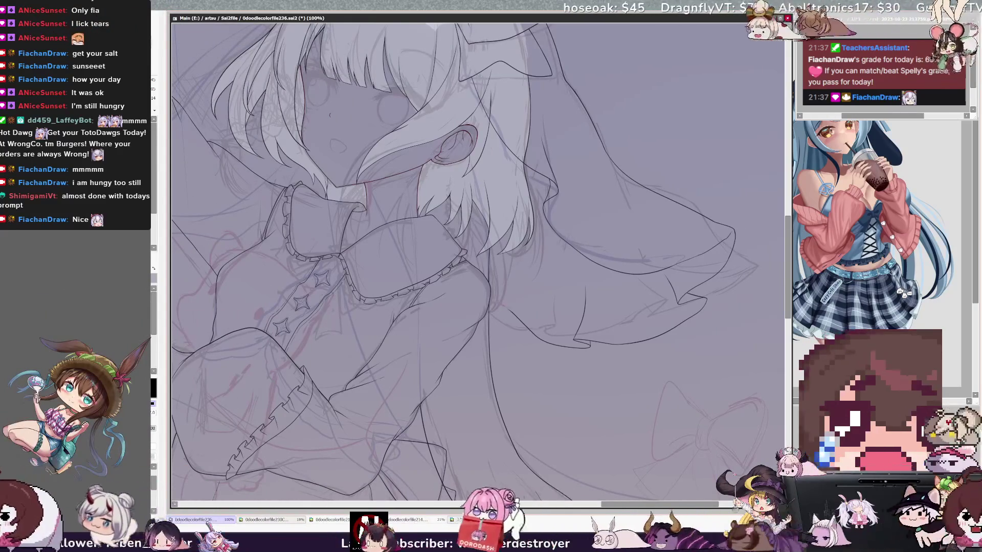
scroll(478, 261, up, 3)
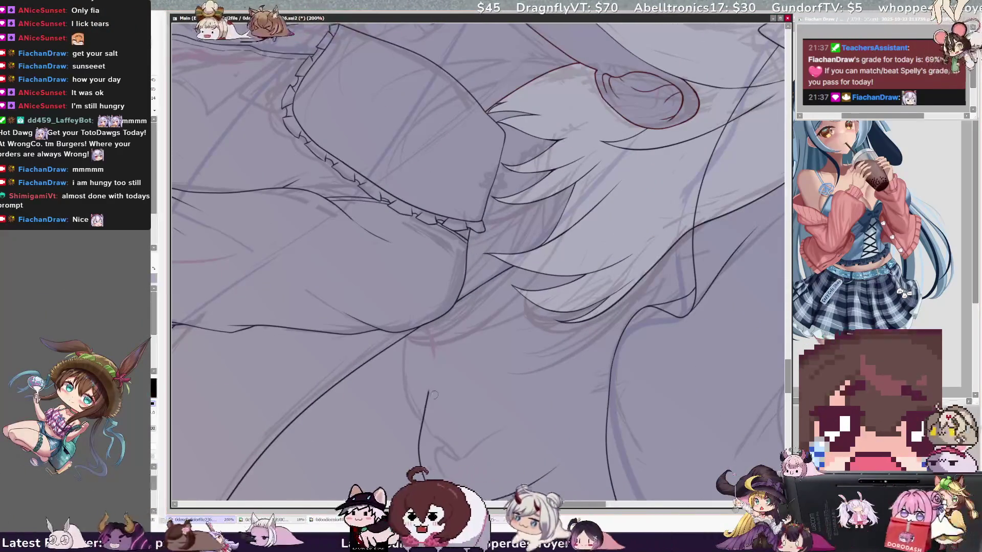
key(x)
key(x)
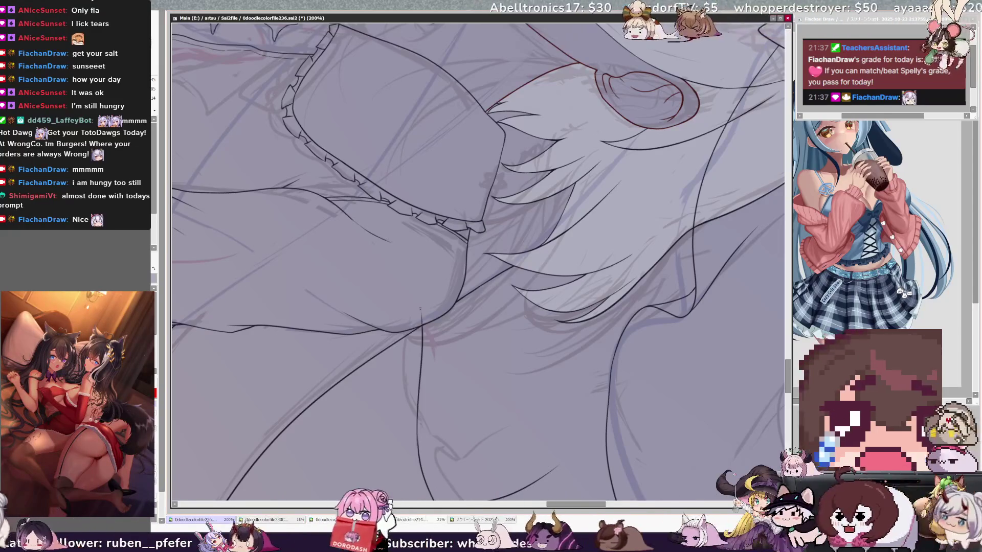
key(x)
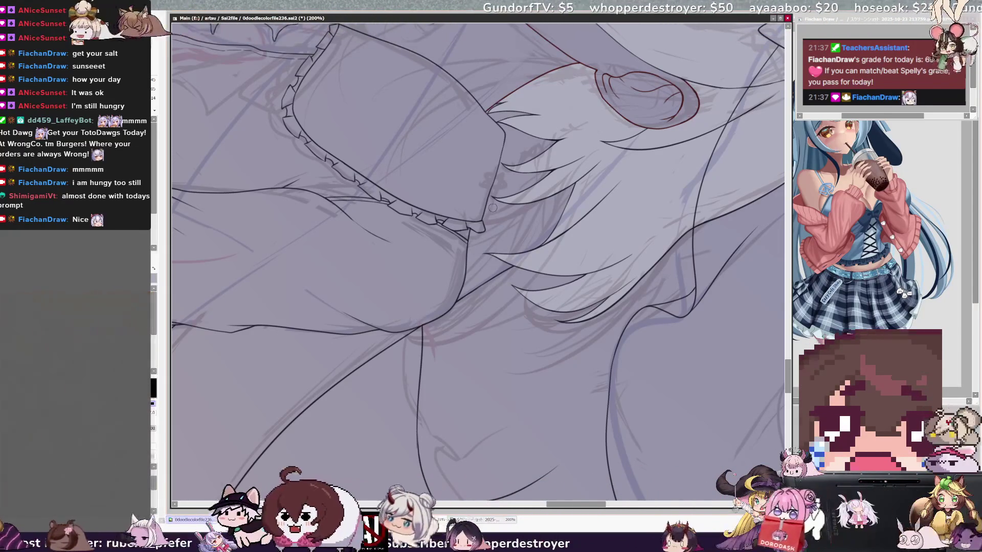
scroll(477, 181, down, 4)
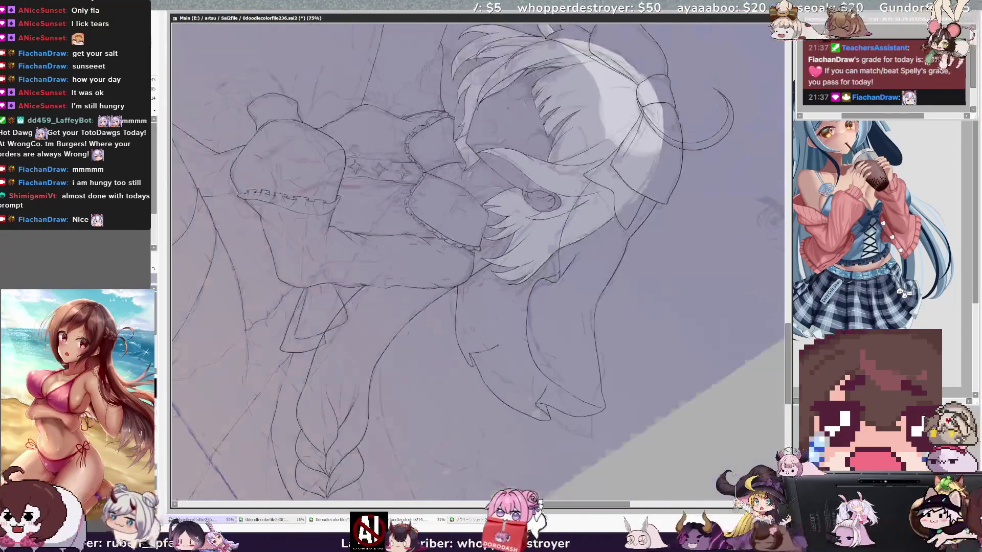
scroll(478, 260, up, 3)
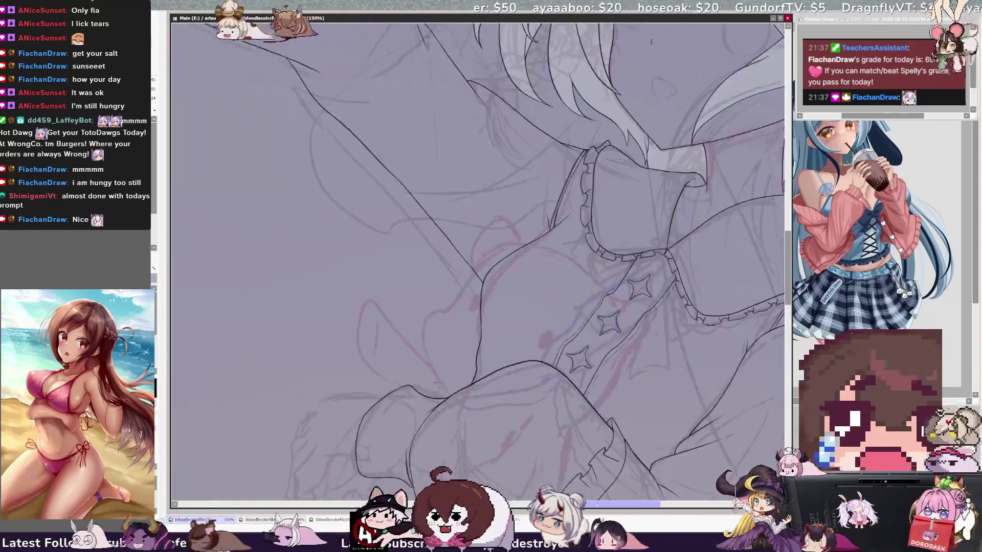
drag(313, 487, 615, 487)
scroll(615, 487, down, 2)
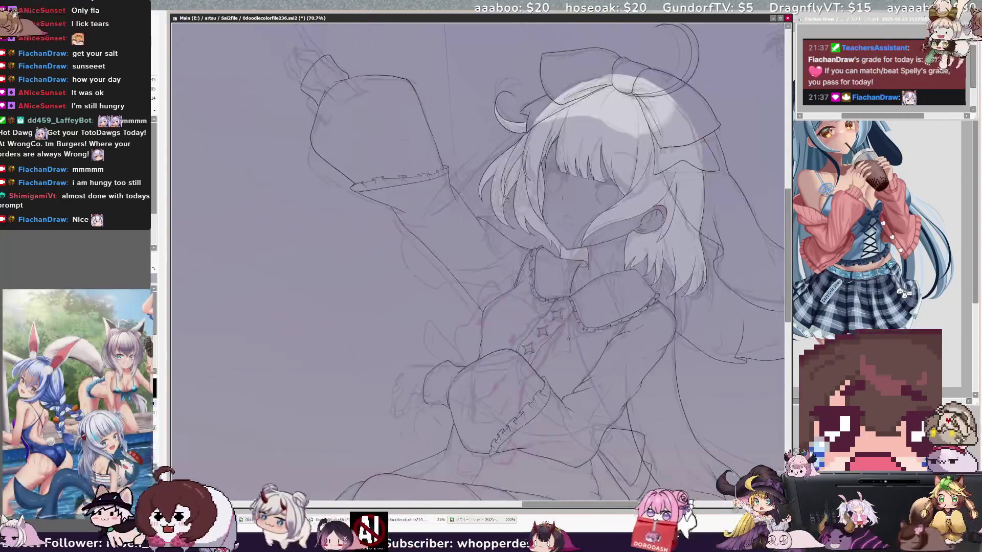
Check the drawing mirrored, flip it back, and pick red from the colour panel
key(h)
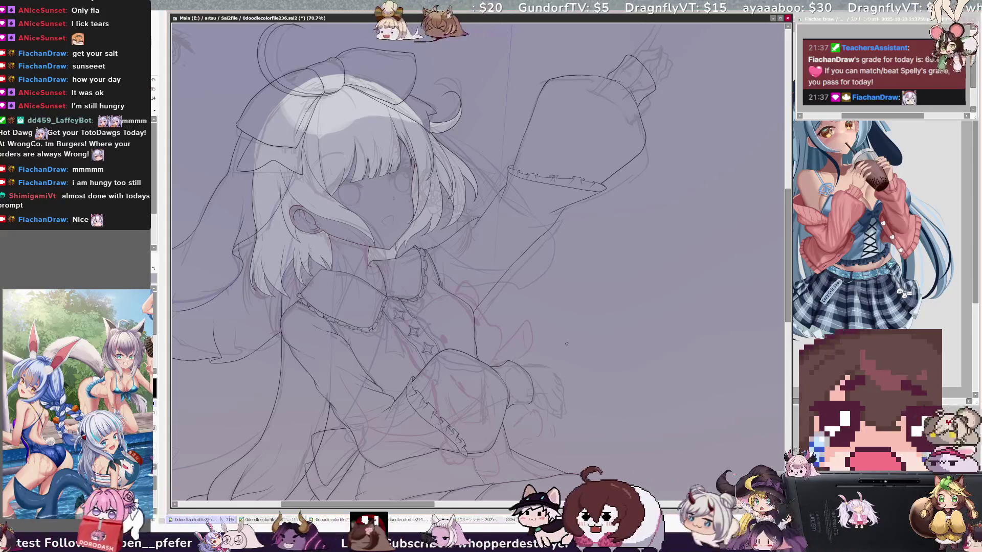
key(h)
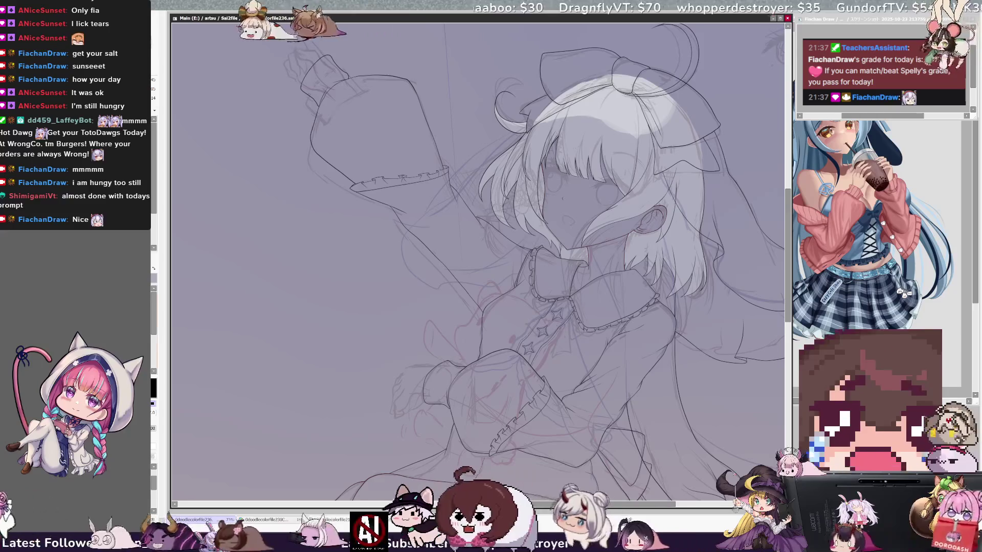
scroll(478, 260, up, 1)
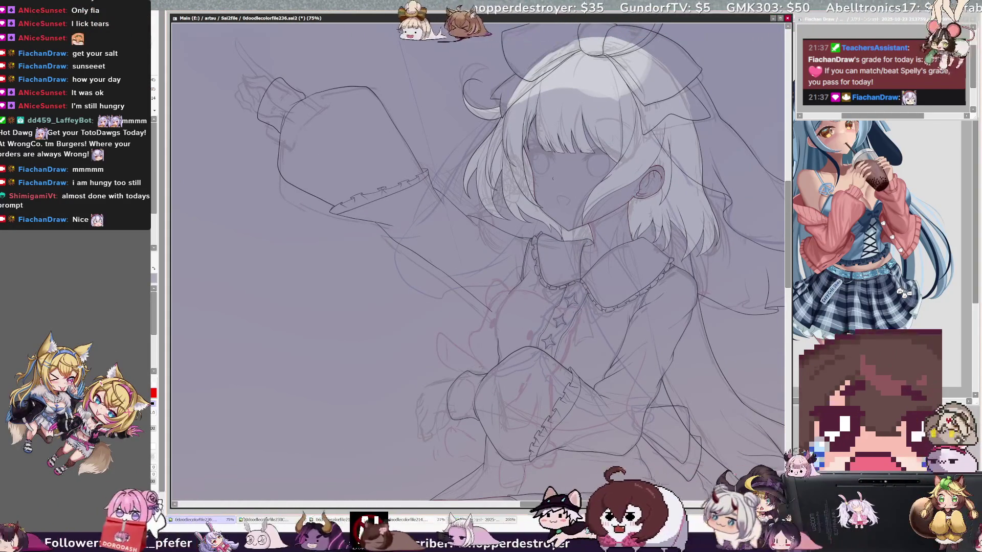
alt+click(521, 285)
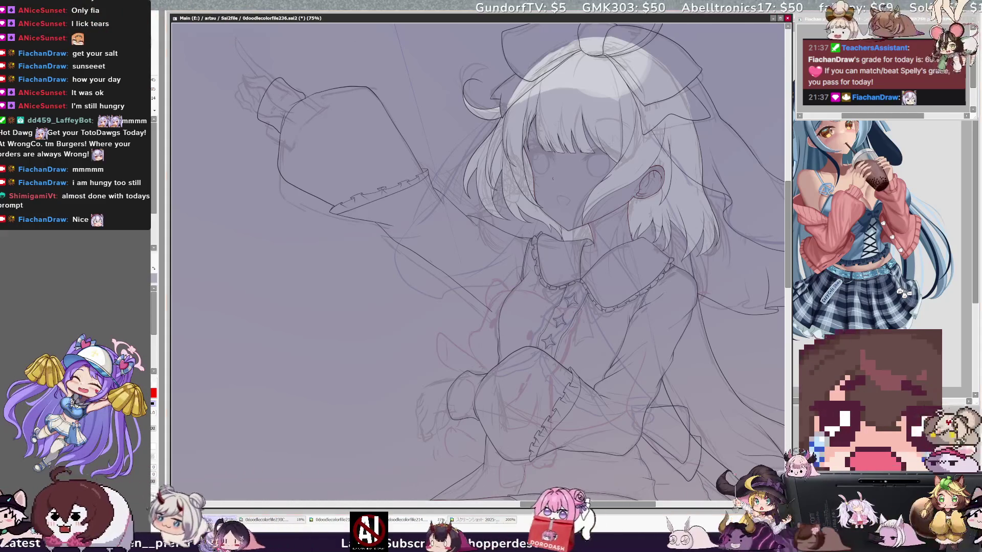
scroll(480, 261, up, 2)
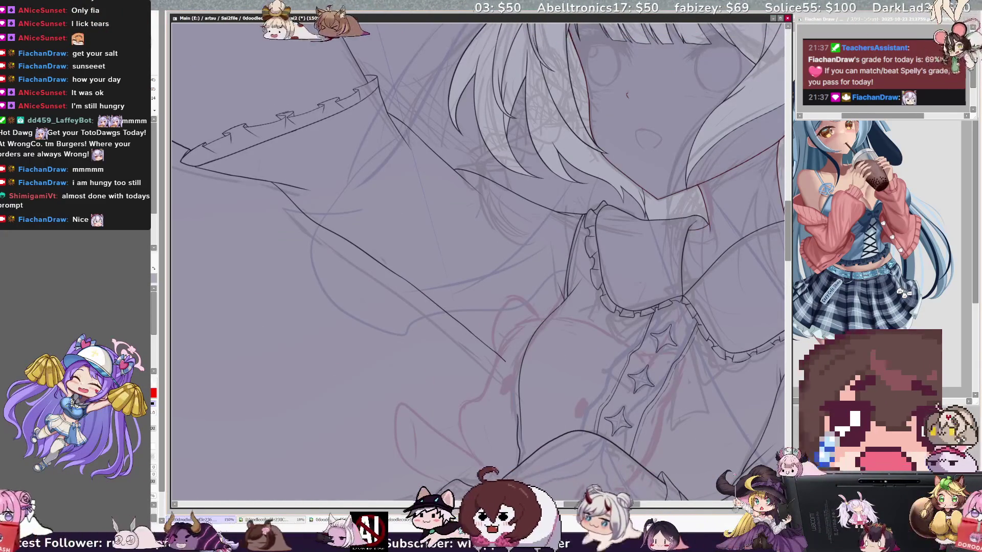
Select Layer4, swap the drawing colour to red, and zoom out to 33.3%
alt+click(566, 306)
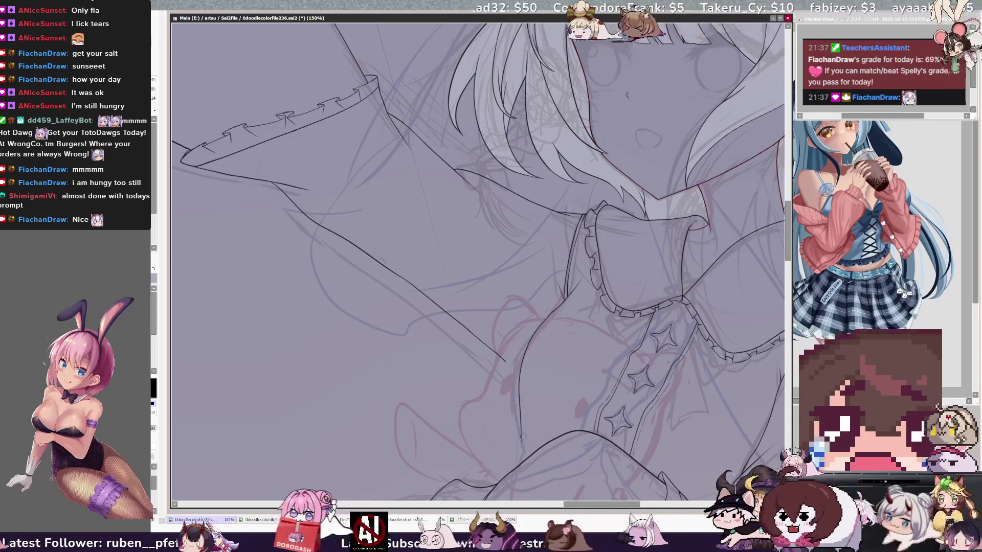
key(x)
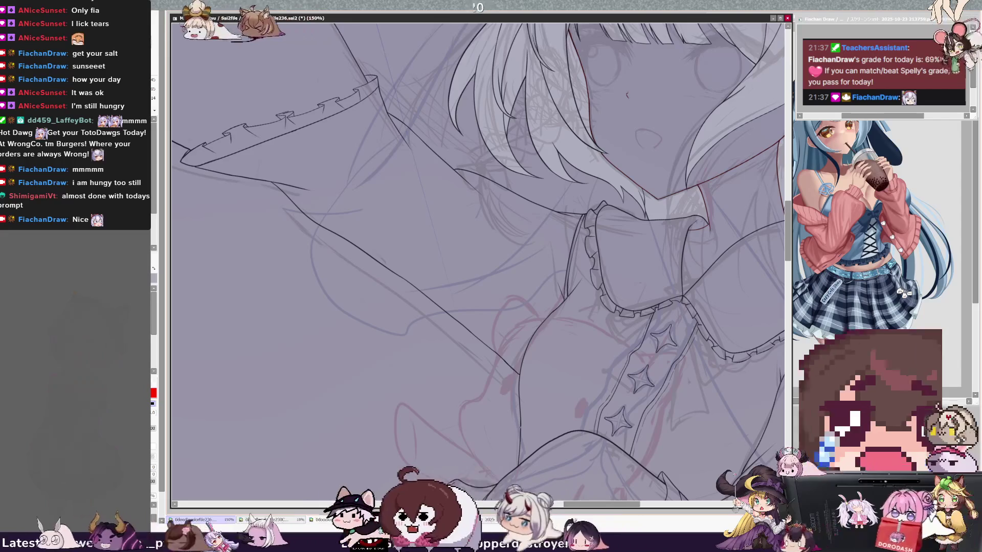
scroll(478, 261, down, 2)
scroll(478, 261, down, 2)
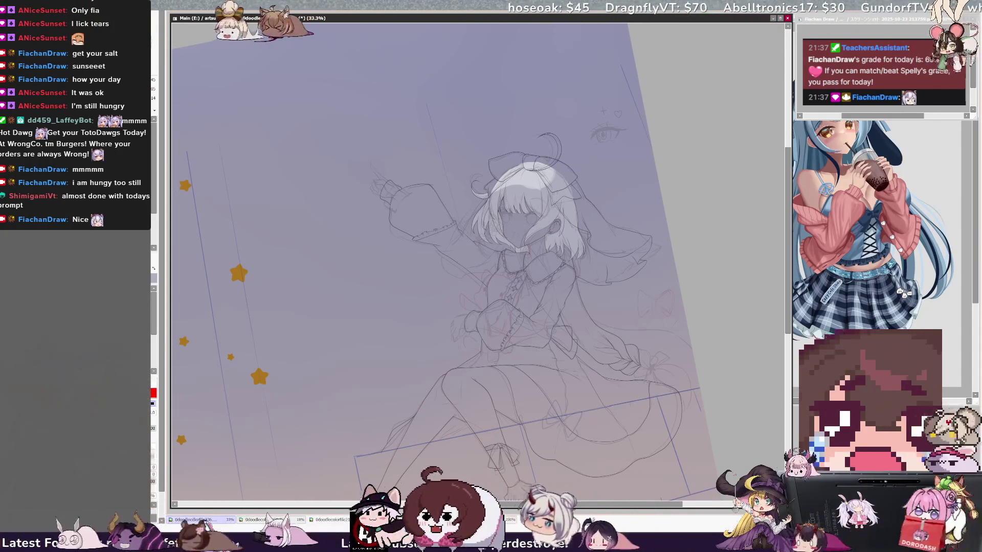
key(Home)
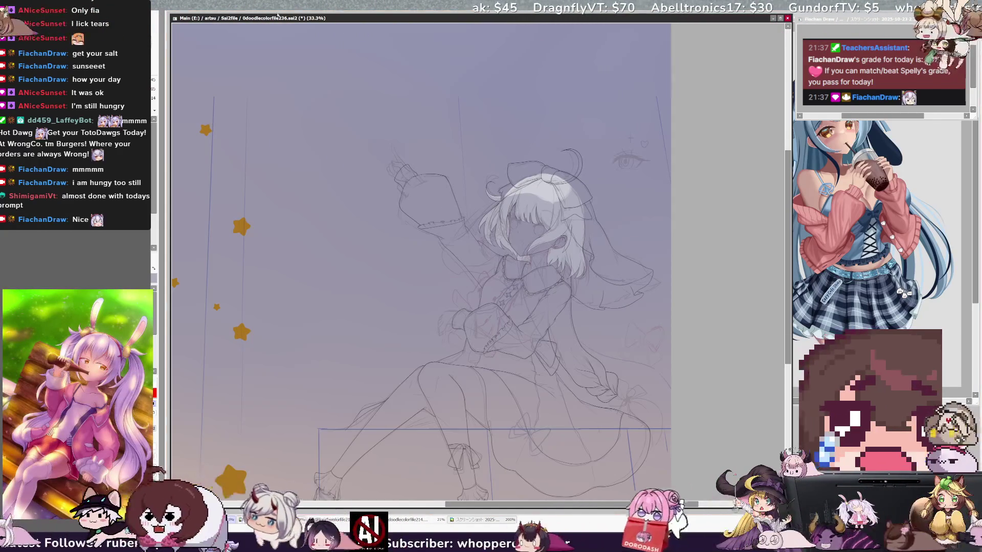
scroll(478, 261, up, 3)
drag(479, 261, 238, 51)
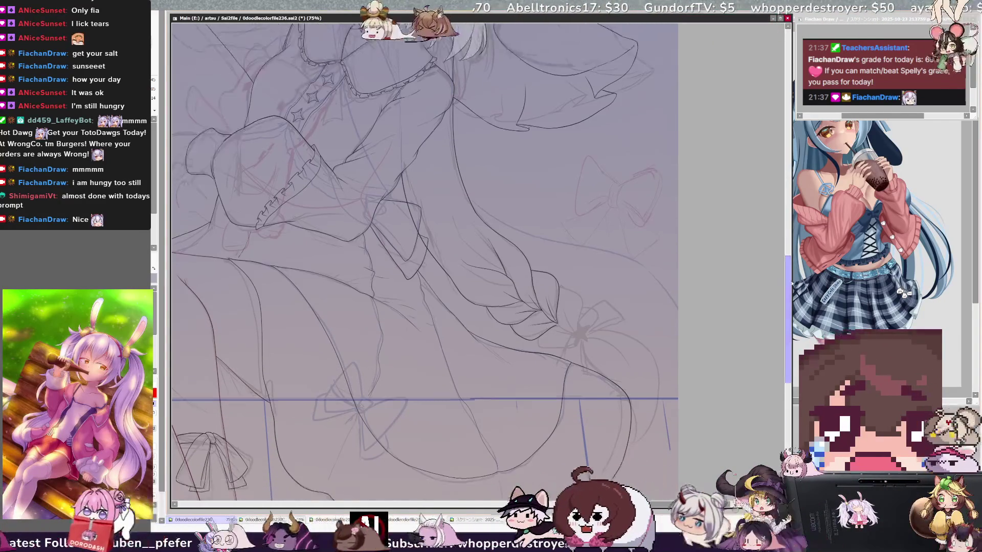
scroll(424, 260, down, 2)
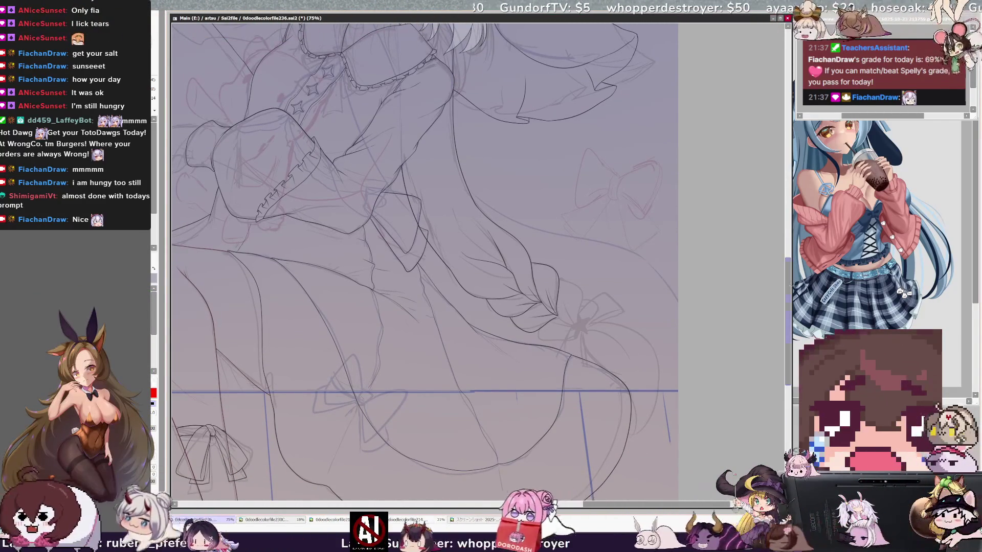
Rotate the canvas about 40° and lasso around the bow at the braid's end
scroll(424, 260, up, 2)
scroll(425, 260, right, 4)
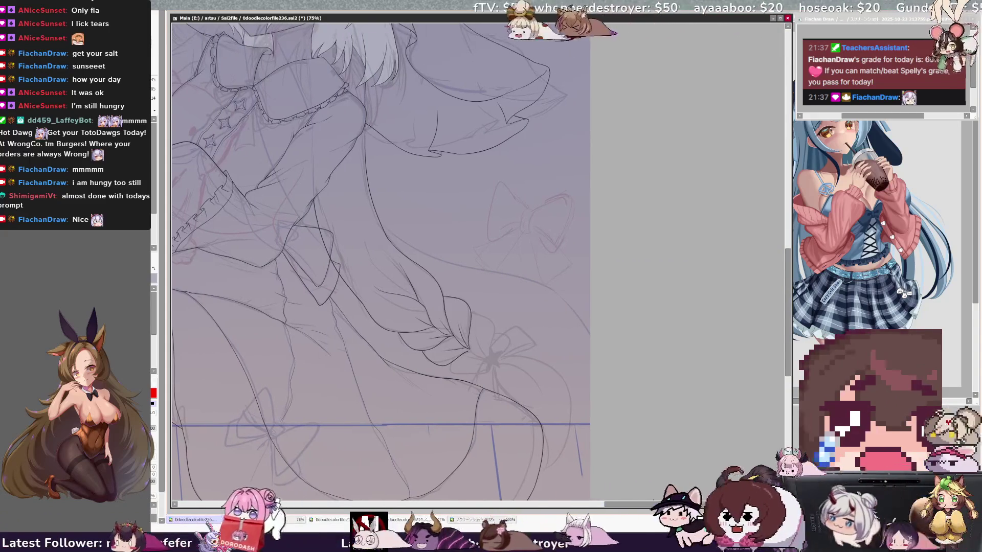
key(End)
key(End)
key(End)
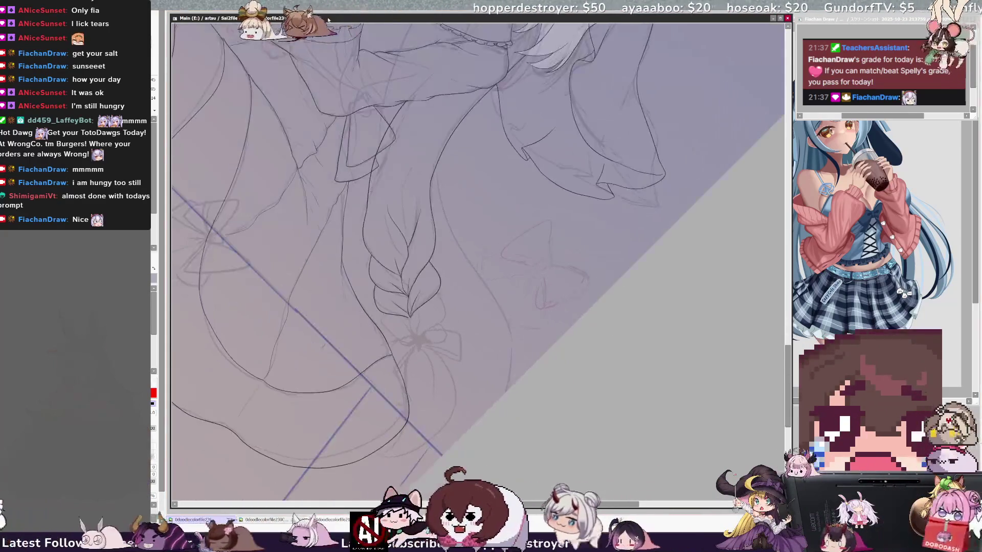
key(ctrl+plus)
drag(536, 506, 540, 506)
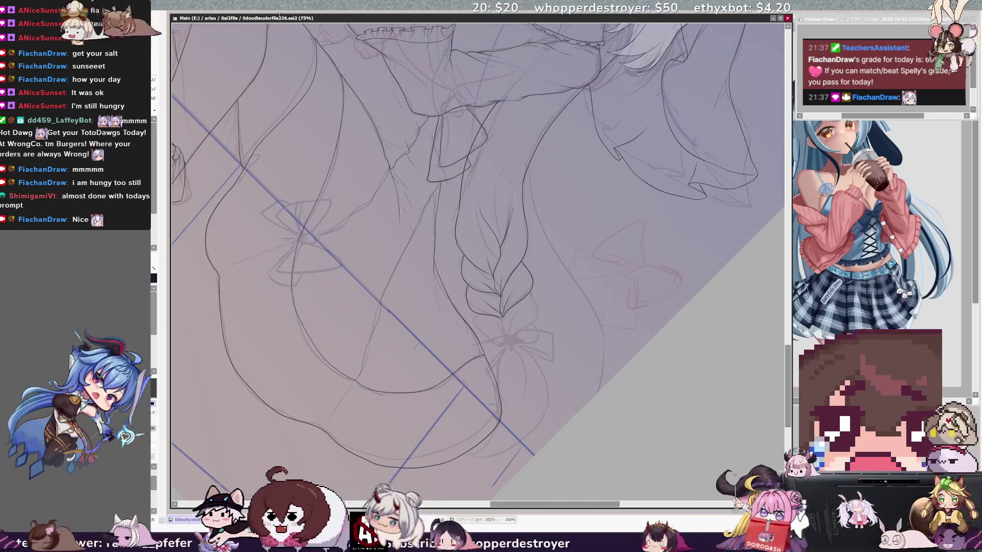
drag(619, 505, 631, 505)
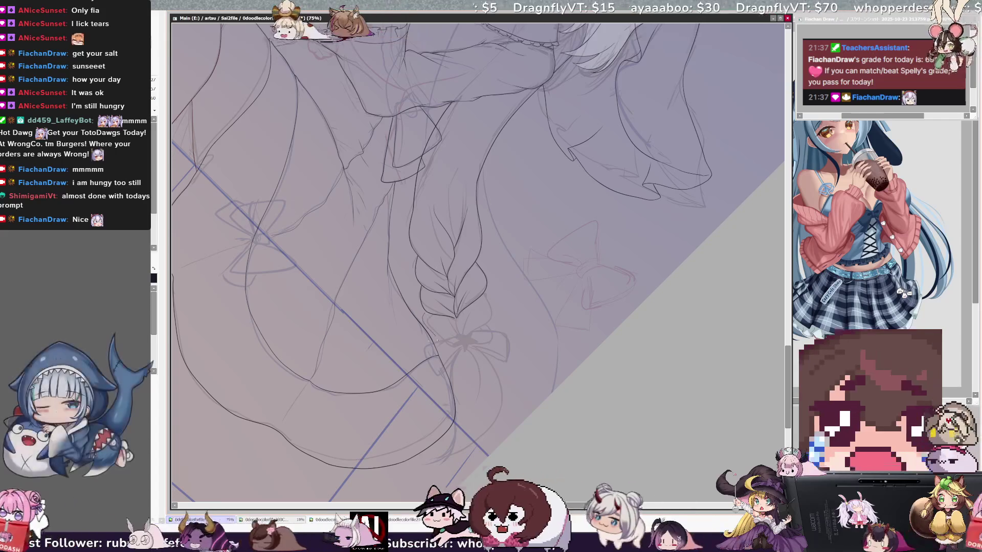
drag(424, 463, 476, 451)
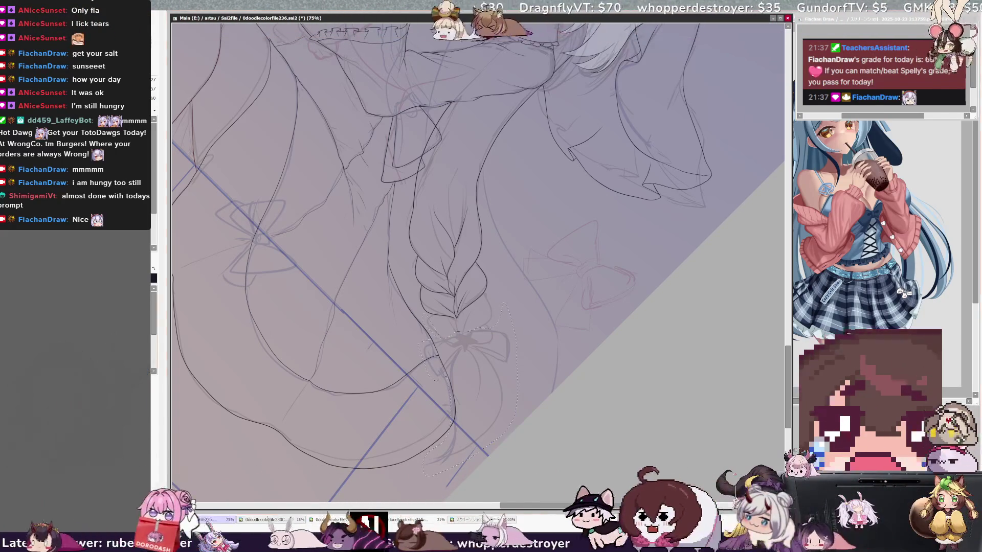
Try and undo a blue fill on the bow, ink its line, then reposition it onto the braid tip
key(ctrl+f)
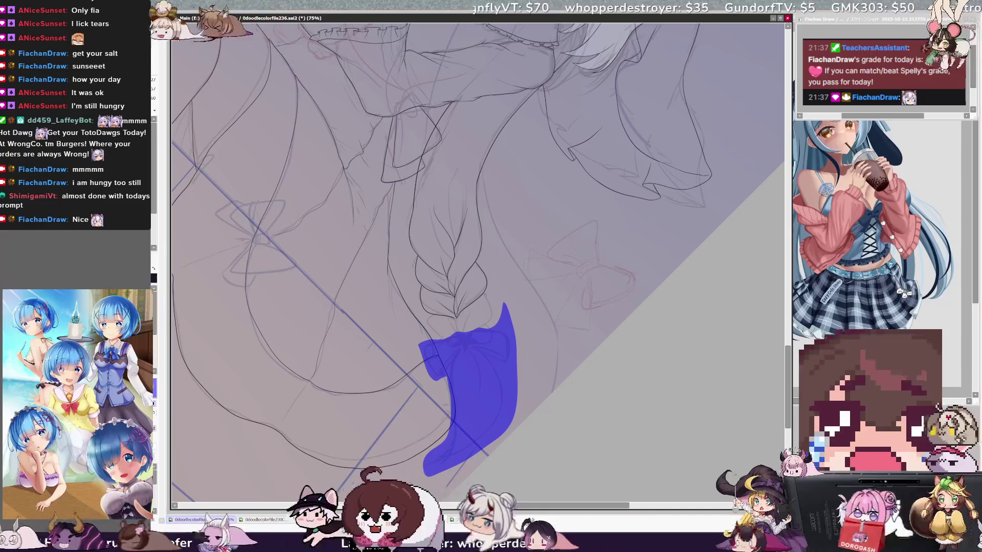
key(ctrl+d)
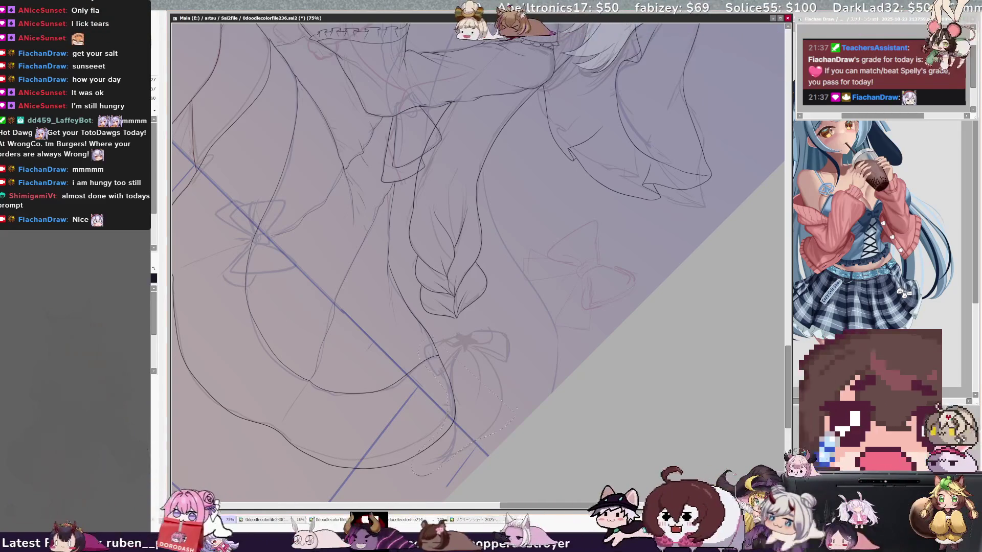
drag(524, 310, 441, 328)
mouse_move(437, 387)
mouse_down()
mouse_move(508, 365)
mouse_move(500, 359)
mouse_up()
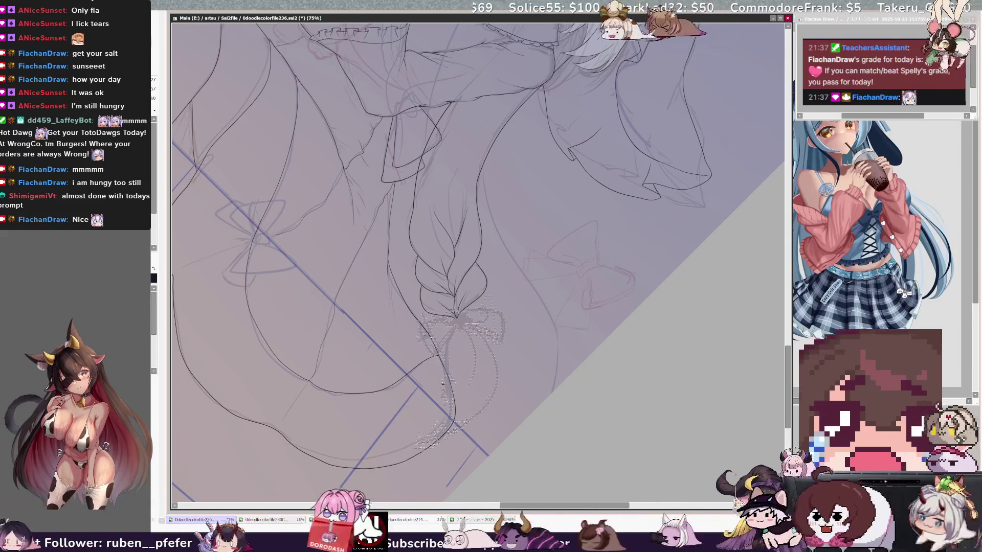
key(ctrl+d)
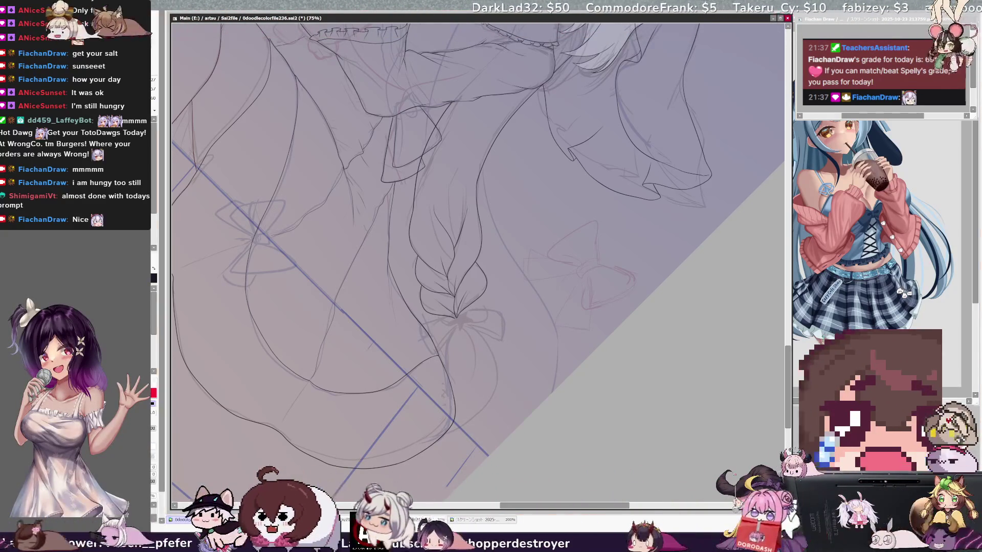
key(Delete)
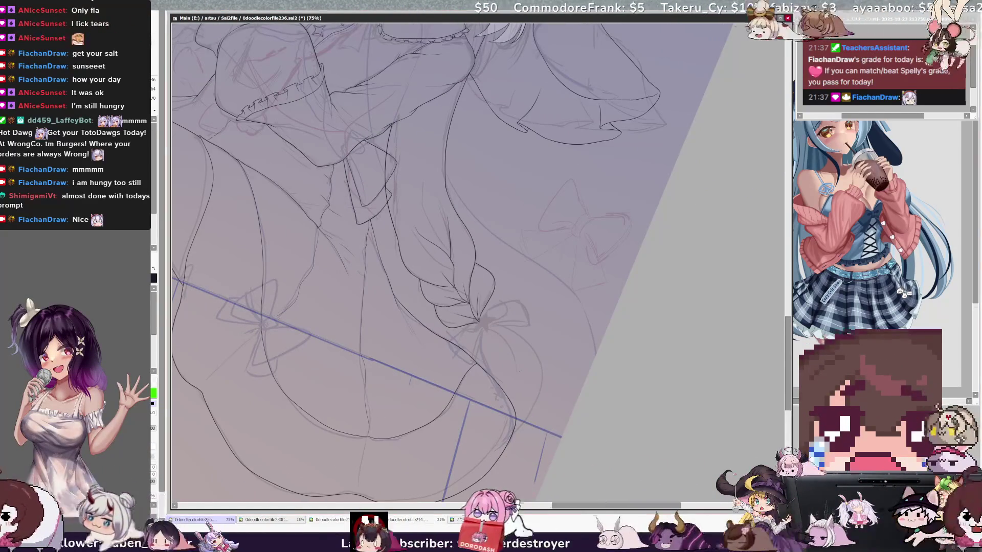
drag(460, 255, 409, 268)
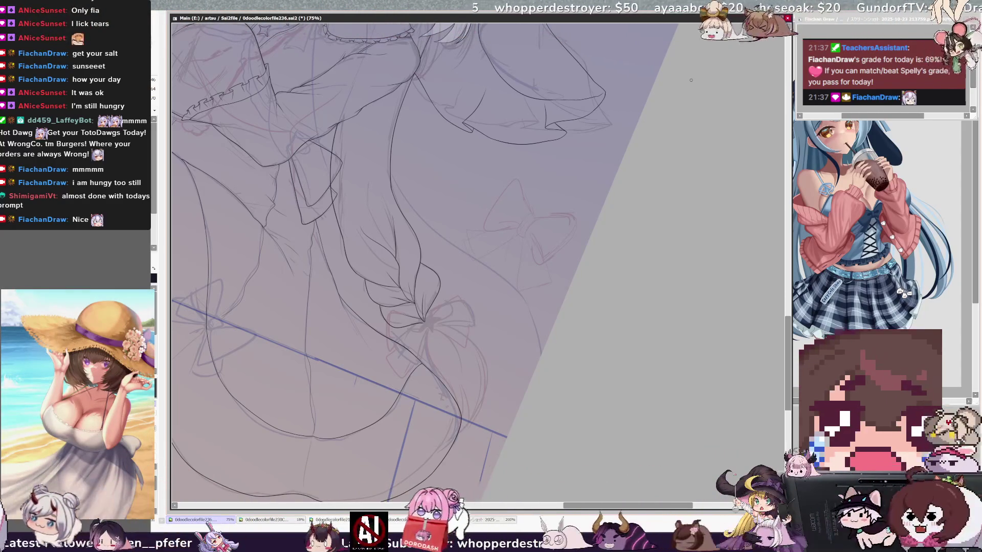
key(ctrl+minus)
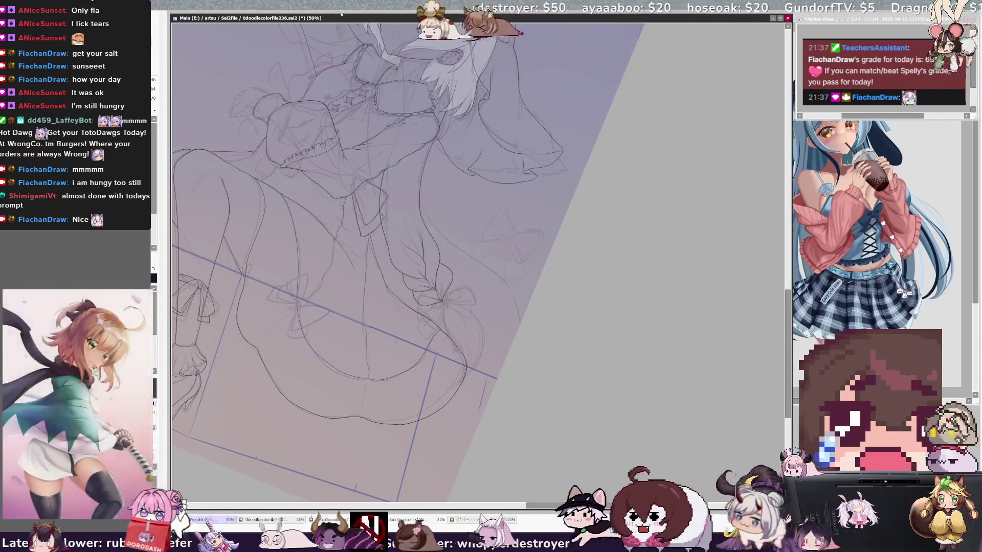
Restore the blue-purple darkening tint across the canvas, then frame the chest at 100%
key(Home)
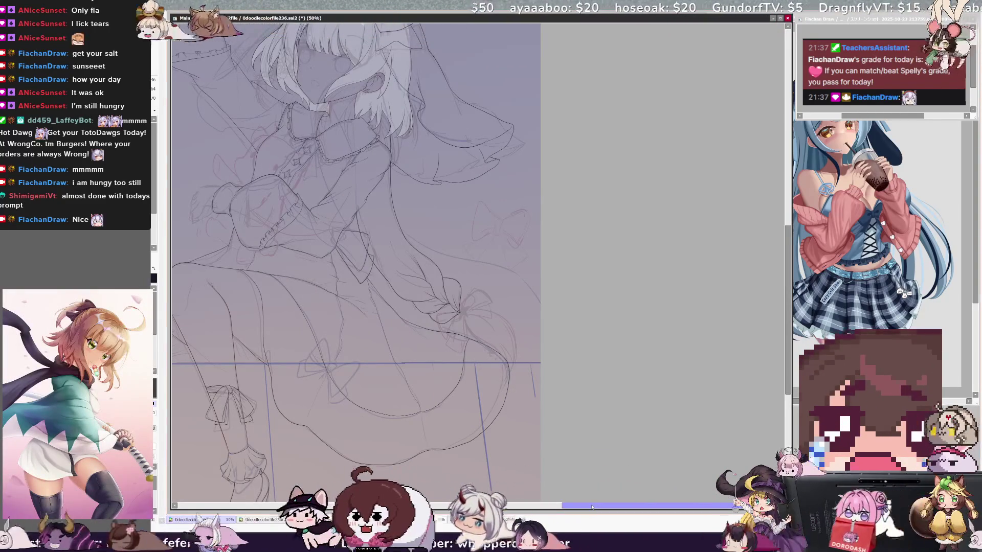
scroll(788, 304, down, 1)
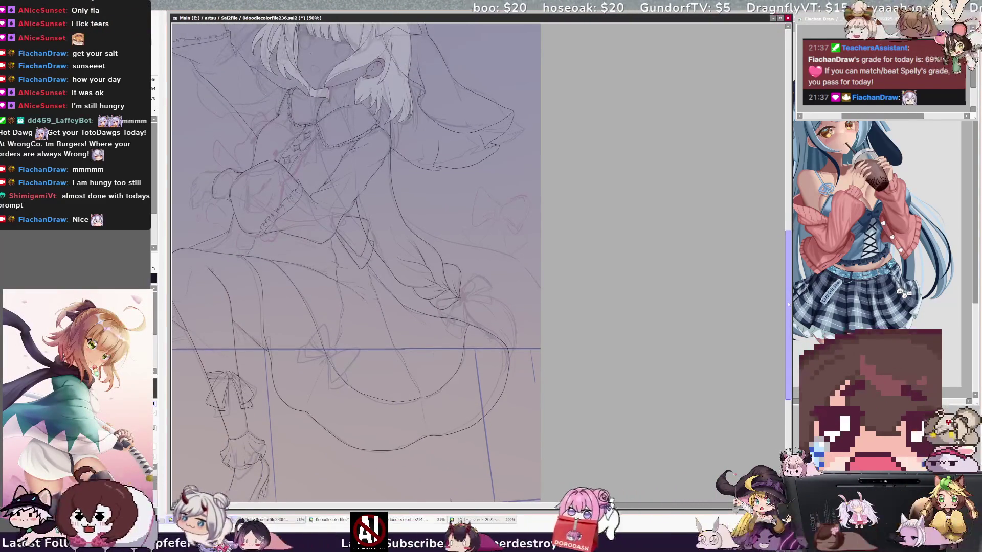
drag(788, 305, 790, 280)
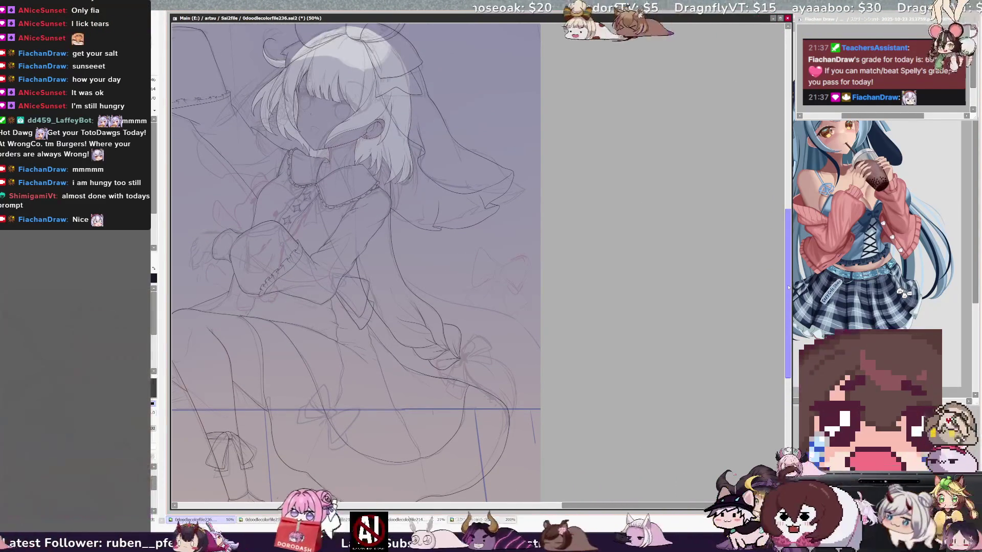
scroll(695, 220, left, 3)
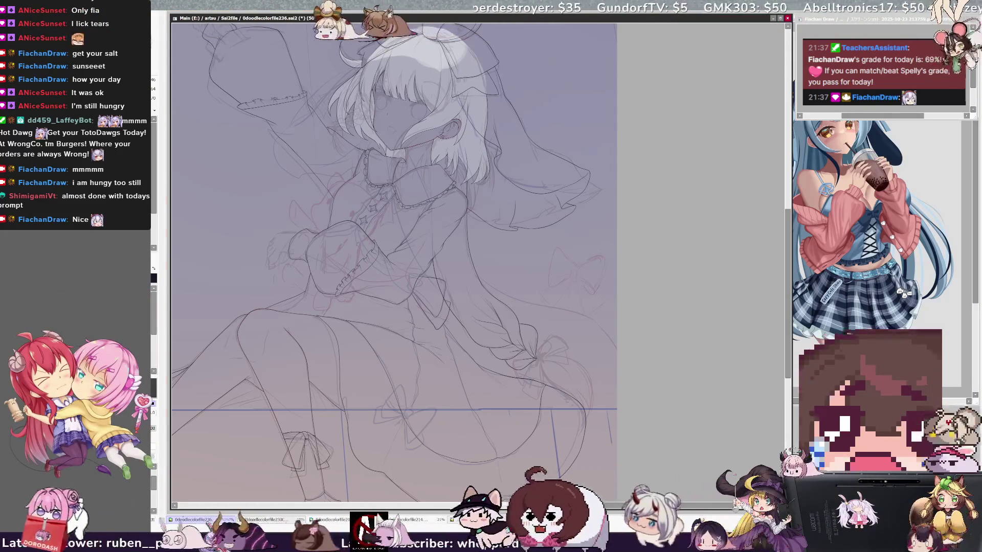
key(ctrl+z)
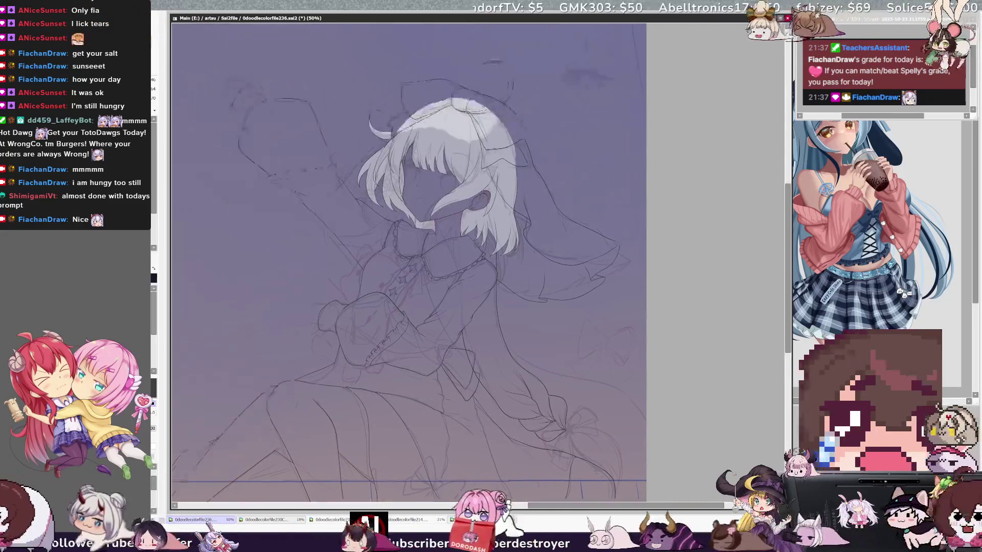
drag(409, 256, 447, 284)
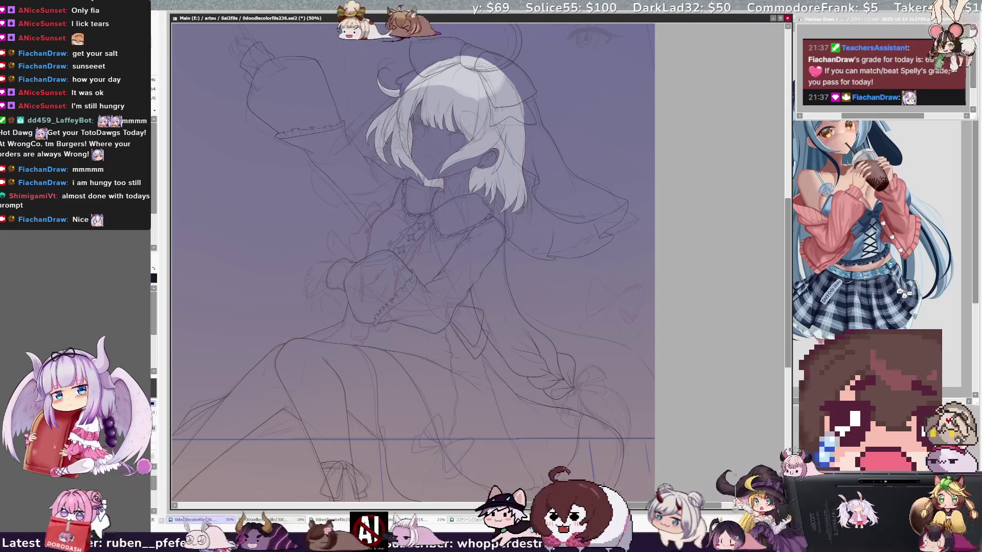
scroll(478, 256, up, 2)
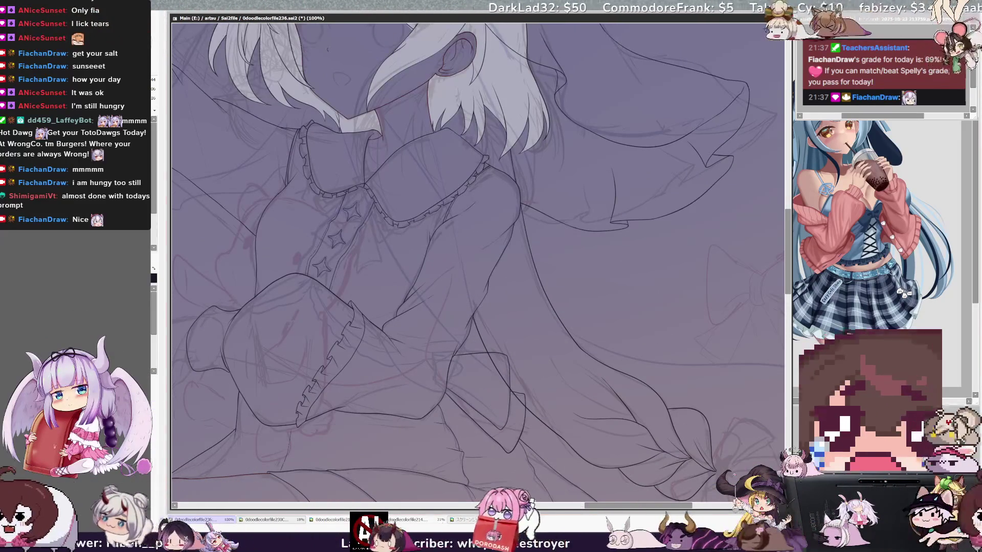
Lasso the dress-front stars, transform them a few pixels left, deselect, and view the chest at 200%
drag(358, 171, 294, 258)
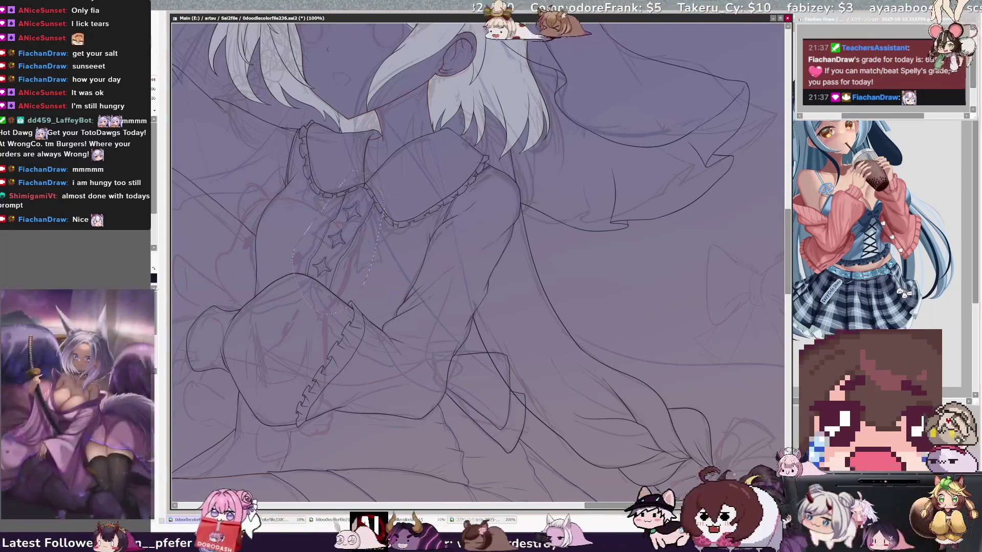
key(ctrl+t)
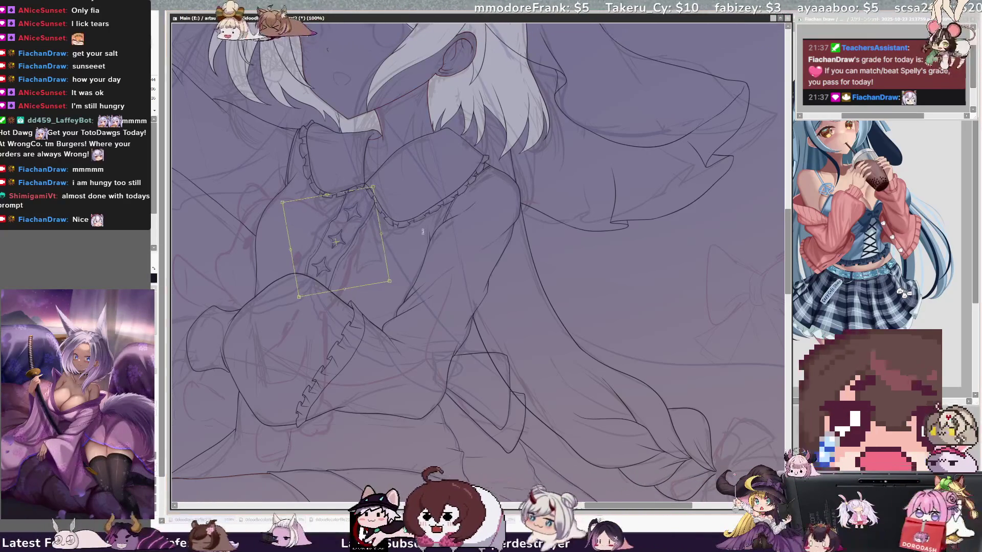
drag(372, 258, 366, 263)
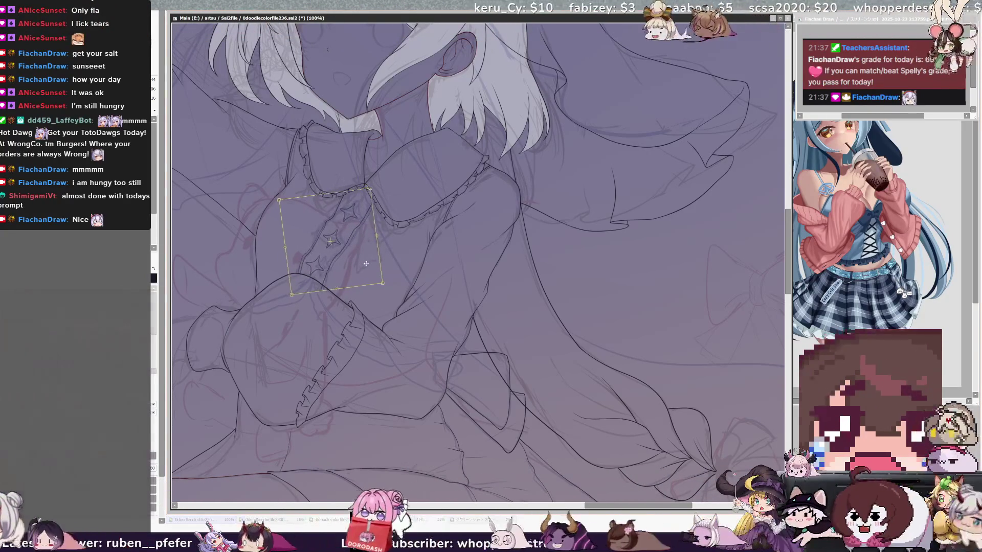
key(Return)
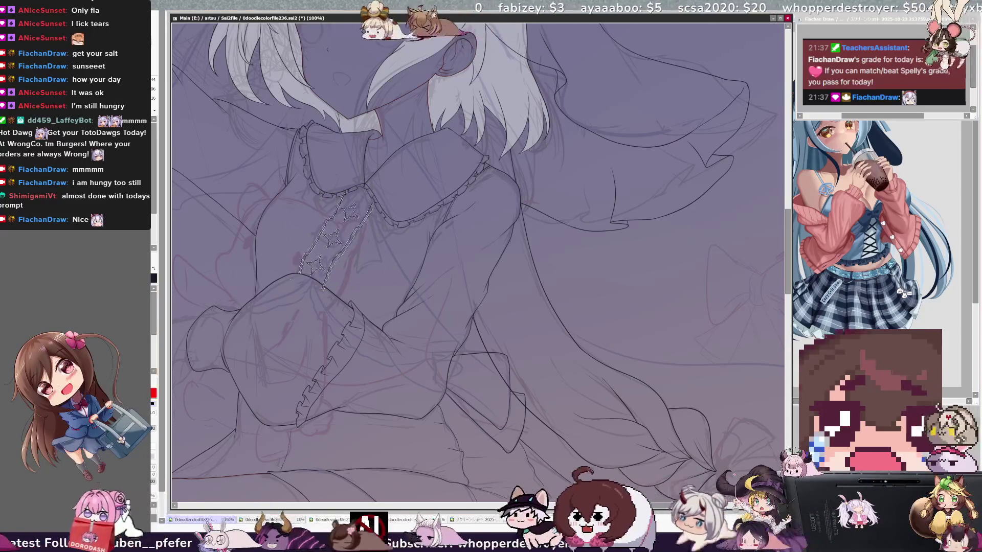
key(ctrl+d)
key(End)
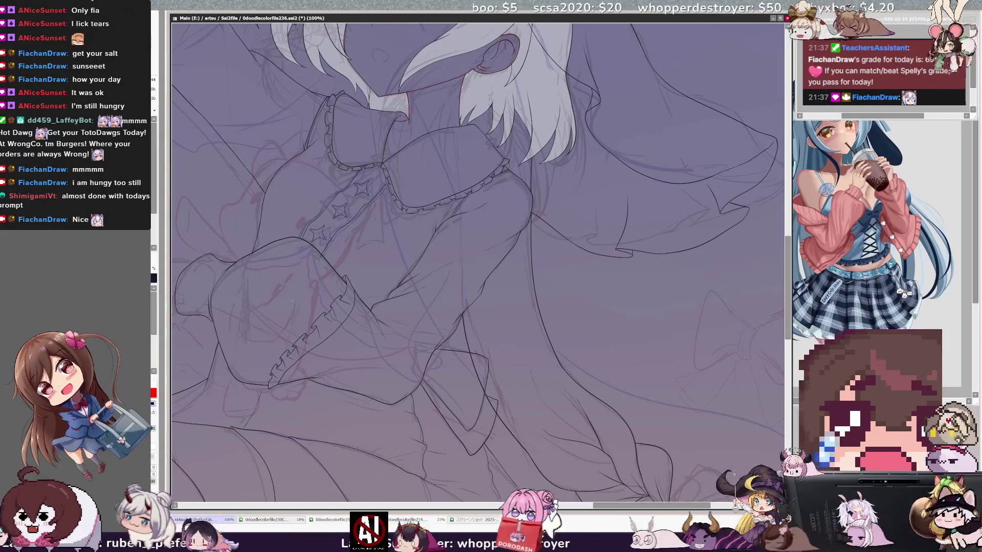
key(ctrl+plus)
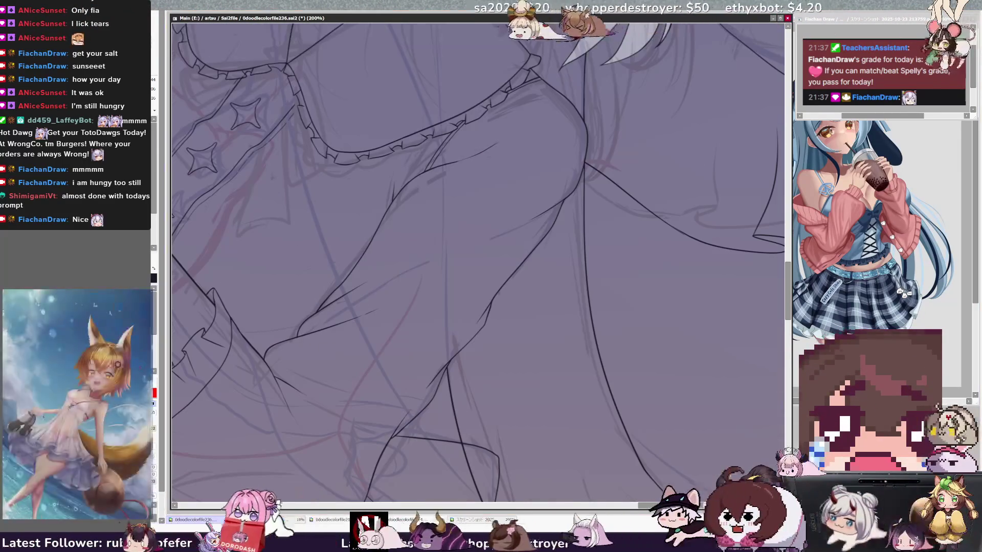
drag(409, 204, 572, 342)
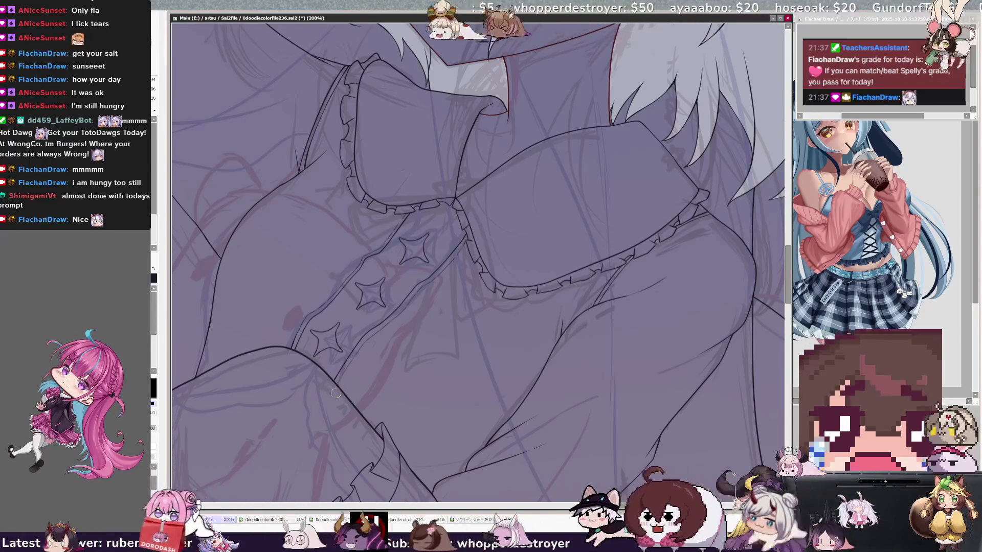
scroll(336, 393, down, 3)
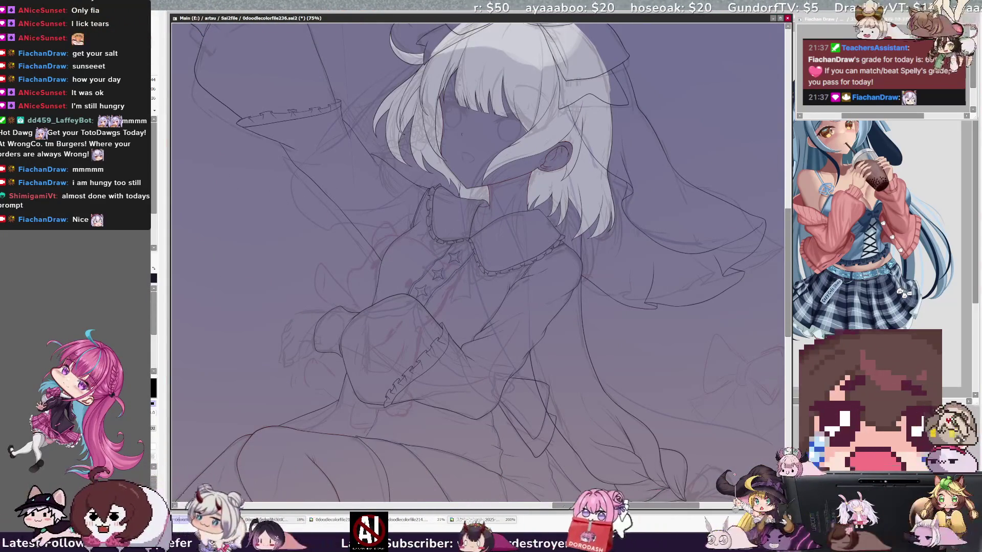
scroll(478, 261, down, 2)
scroll(478, 260, down, 2)
scroll(478, 261, up, 2)
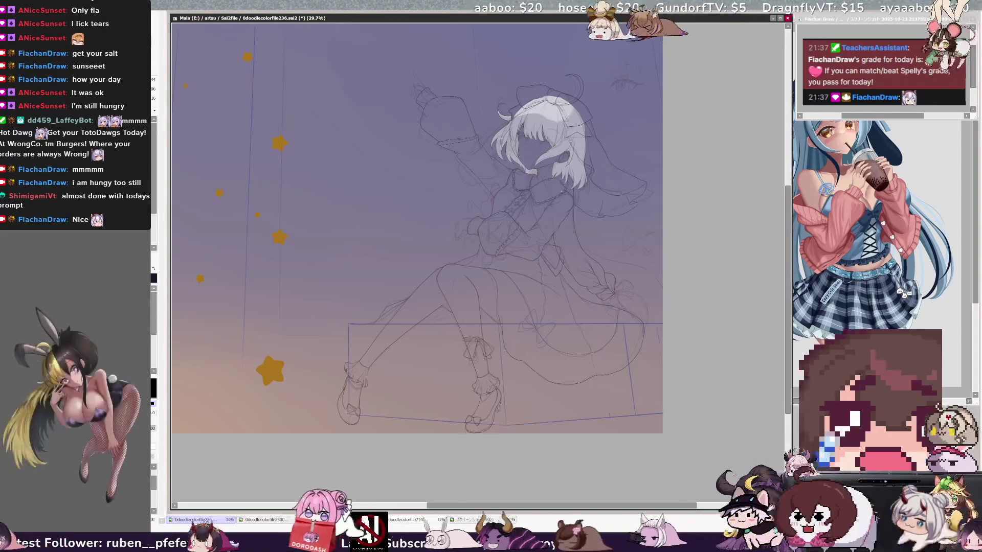